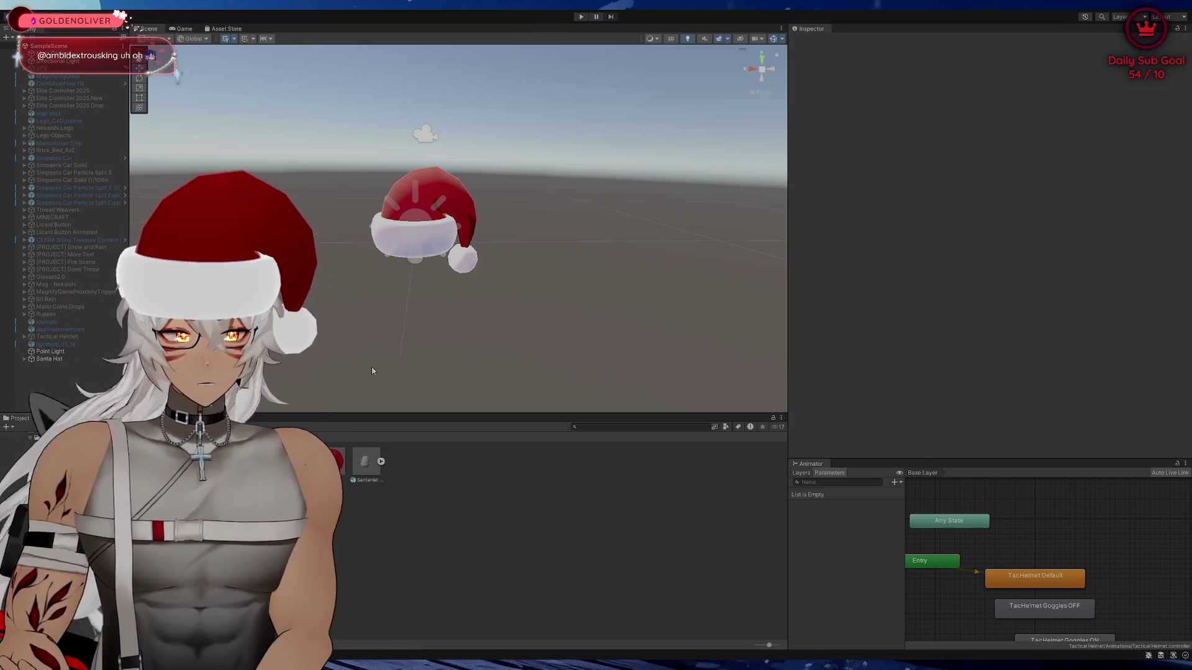
Drag the SantaHat model from Assets > Hats > textures into the scene and frame it
scroll(445, 369, "up", 3)
mouse_move(445, 369)
left_mouse_down()
mouse_move(394, 354)
mouse_move(492, 330)
mouse_move(572, 333)
mouse_move(546, 351)
left_mouse_up()
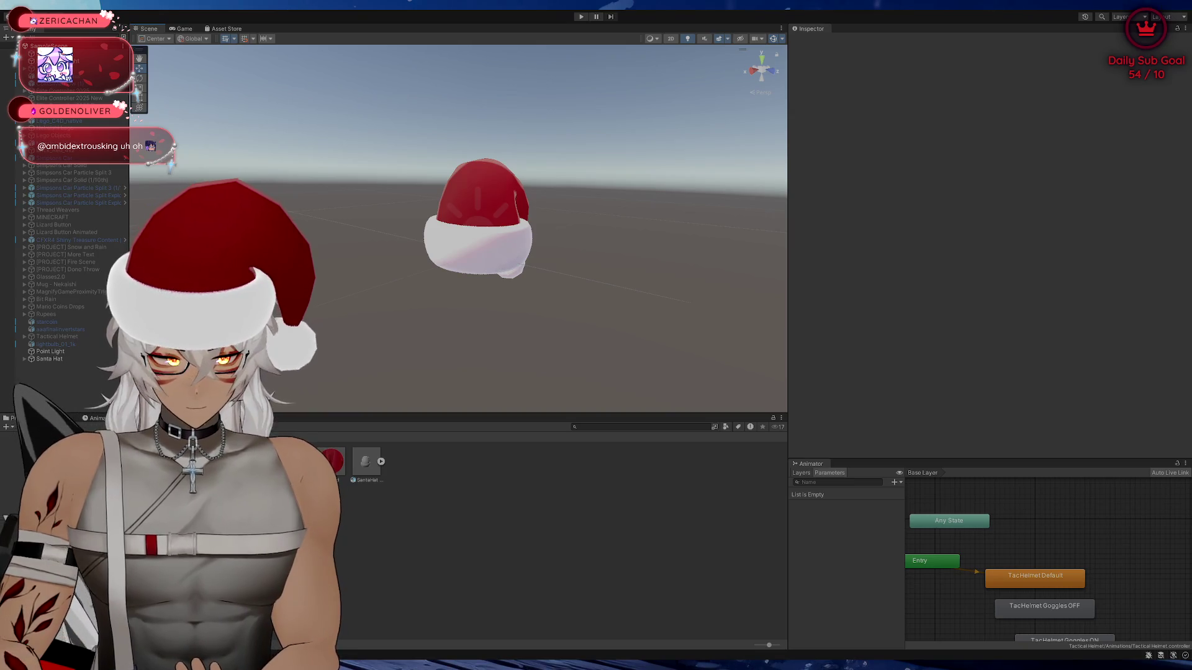
left_click(365, 463)
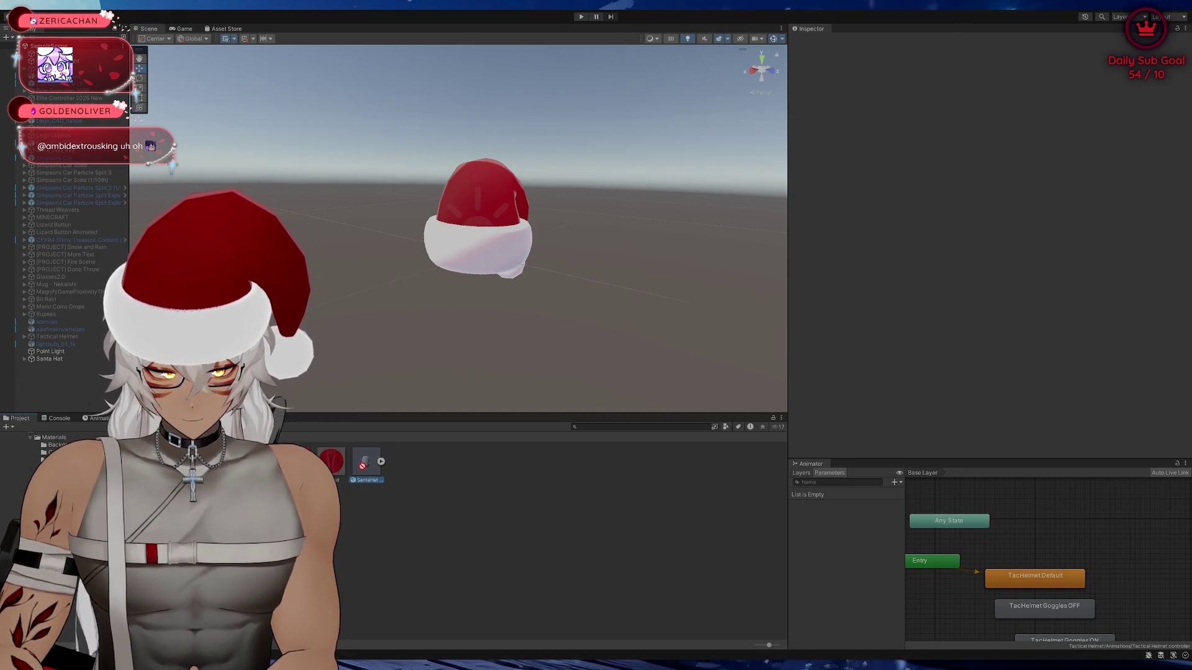
scroll(49, 472, "down", 3)
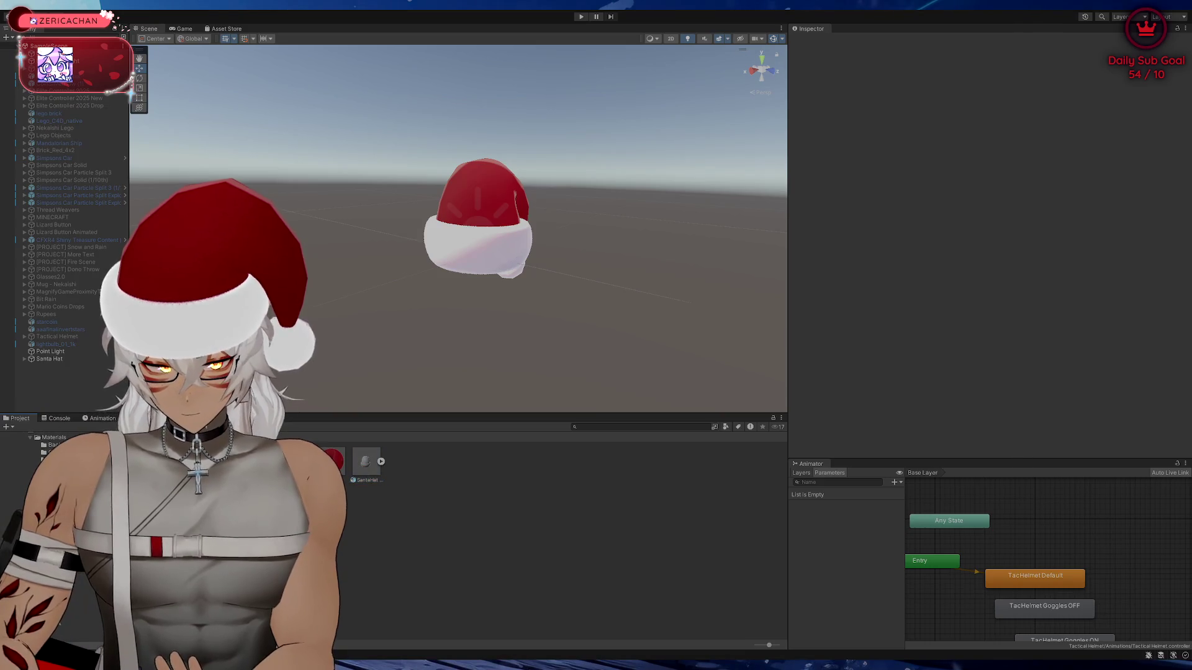
scroll(37, 471, "down", 2)
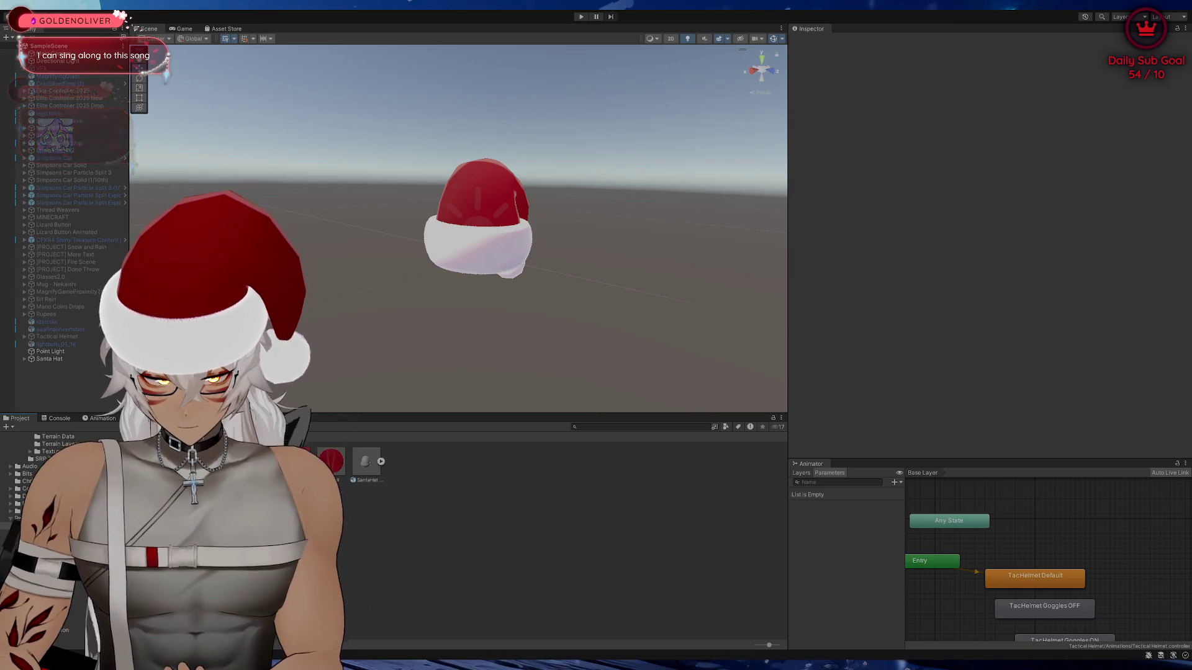
key("ctrl+6")
left_click(52, 451)
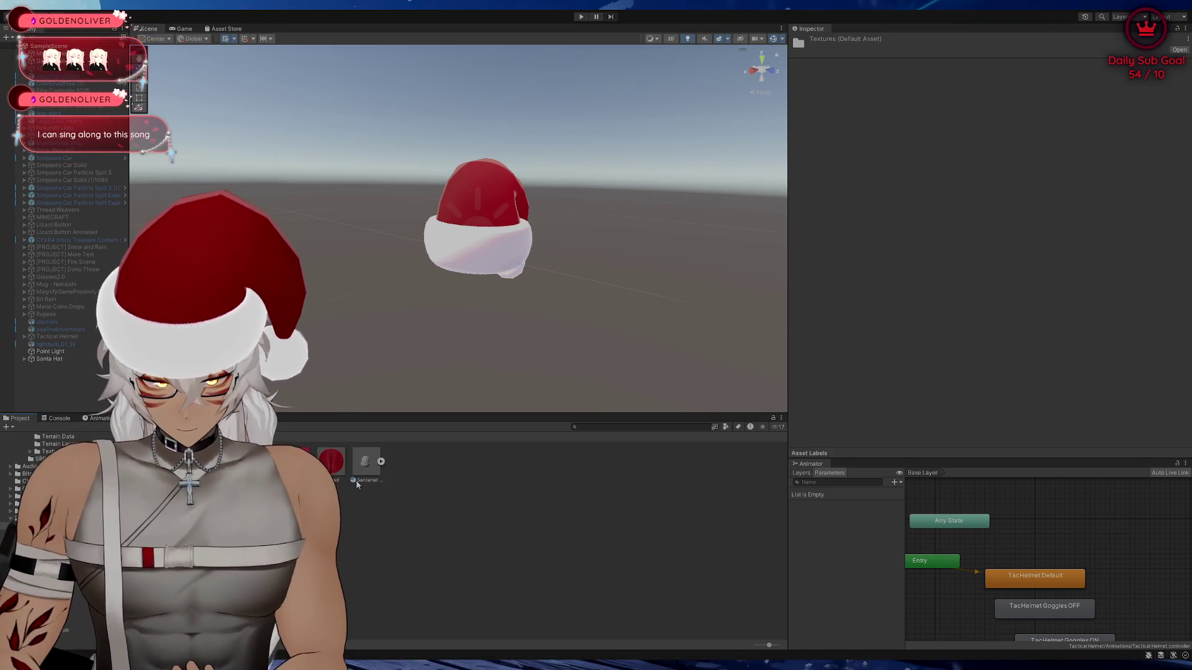
mouse_move(364, 463)
left_mouse_down()
mouse_move(544, 326)
mouse_move(556, 330)
left_mouse_up()
key("f")
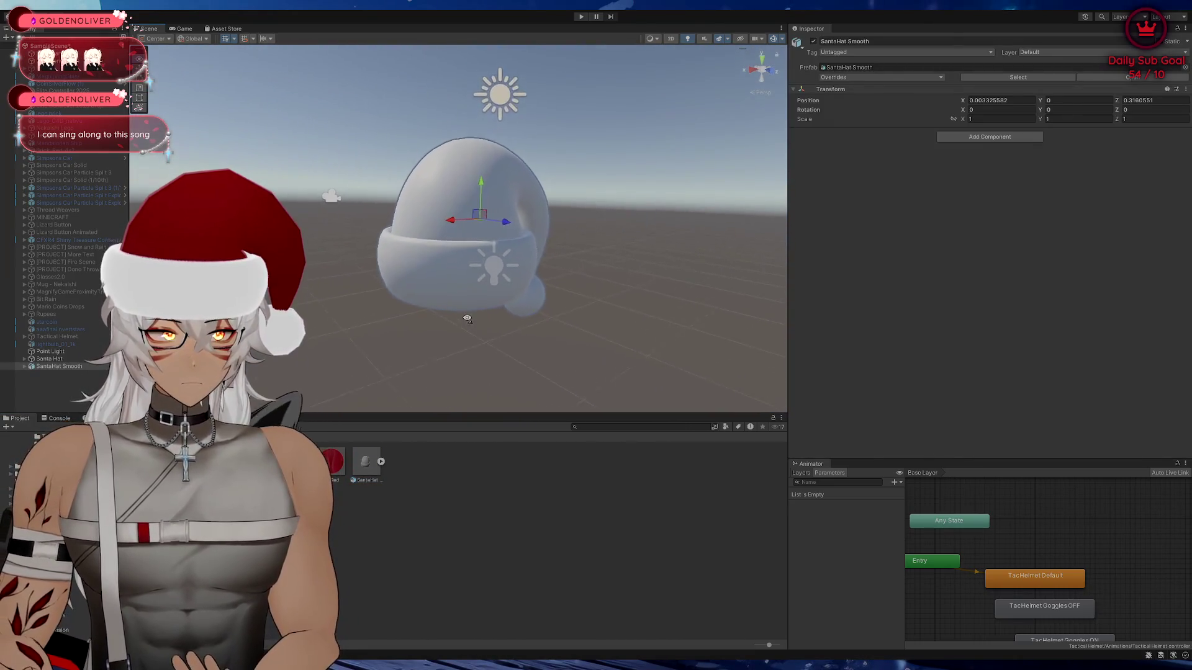
Expand the original Santa Hat and SantaHat Smooth hierarchies to compare their armatures
scroll(469, 326, "down", 5)
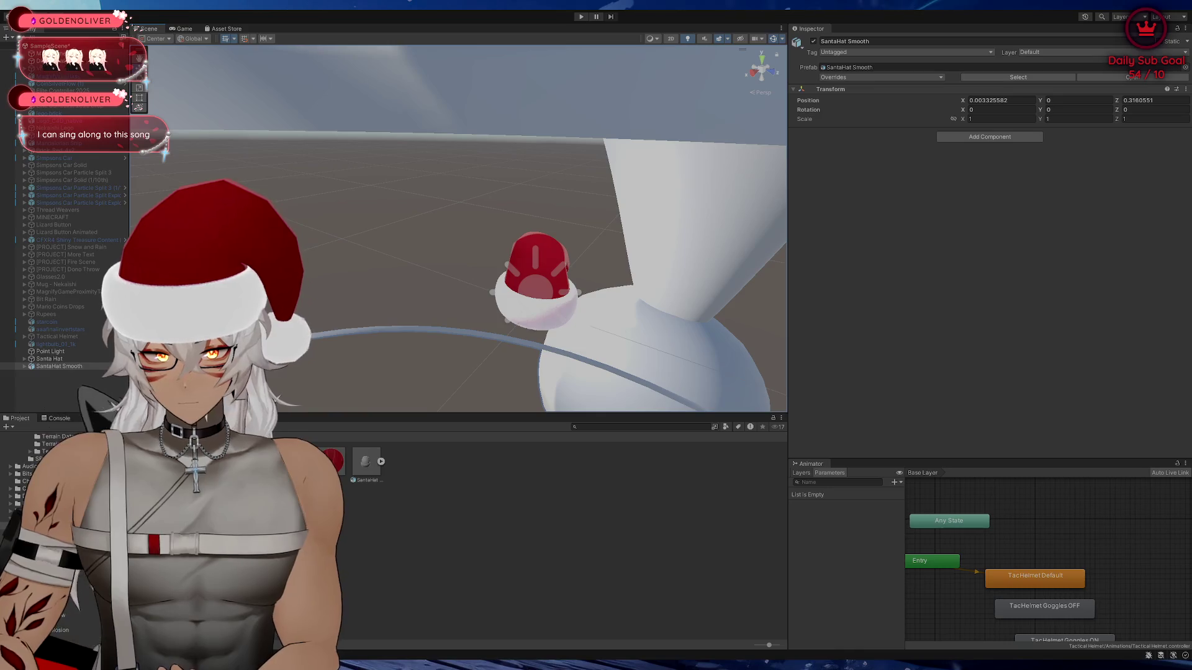
left_click(49, 359)
left_click(24, 359)
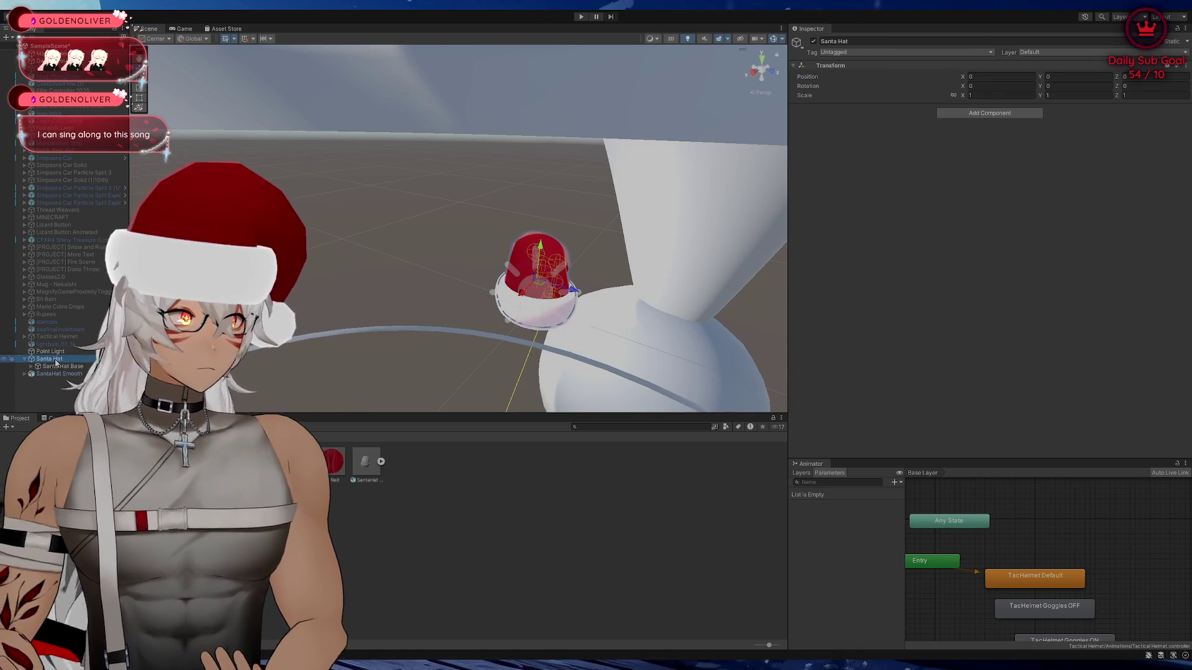
left_click(59, 367)
left_click(31, 366)
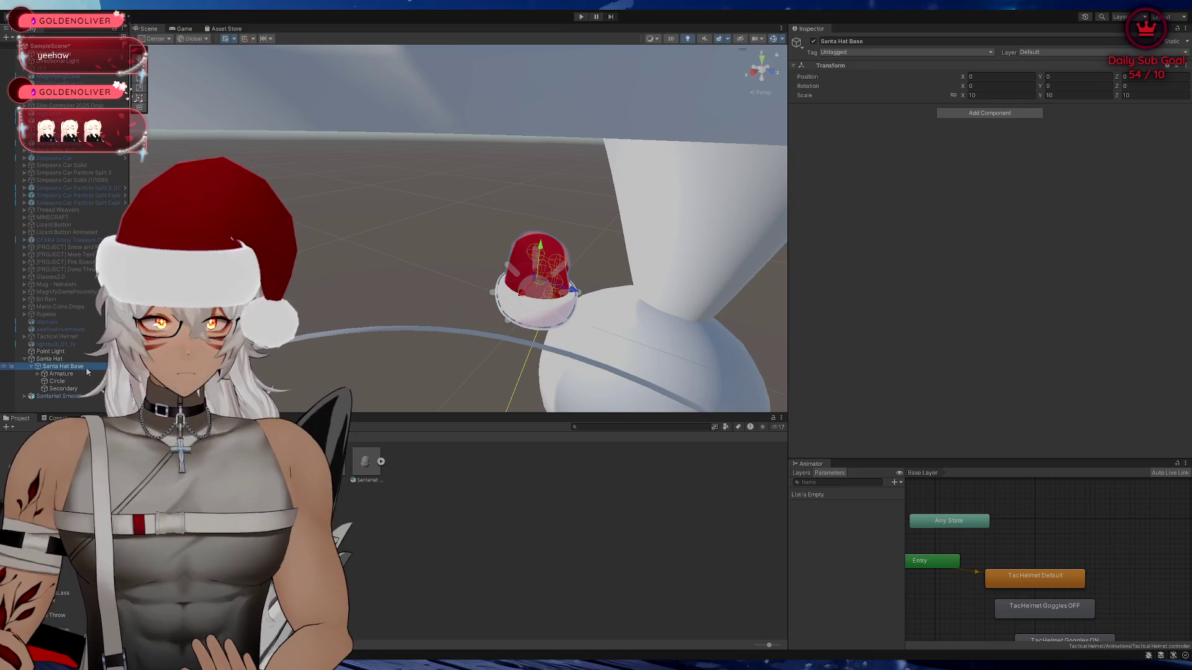
left_click(24, 396)
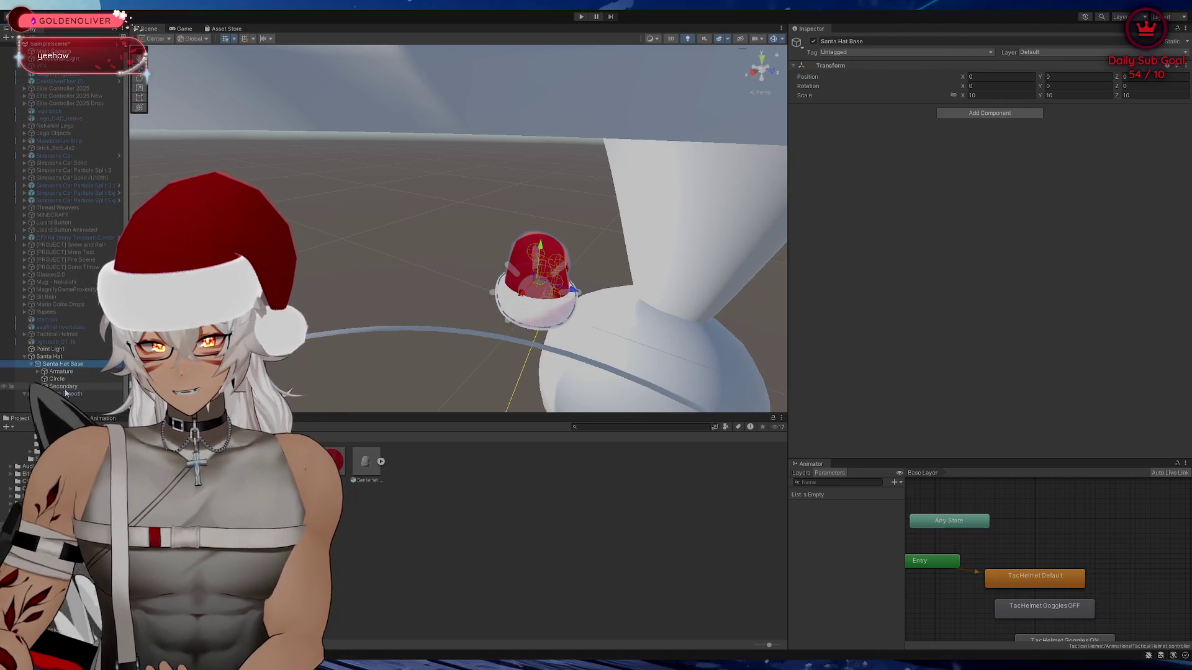
left_click(31, 401)
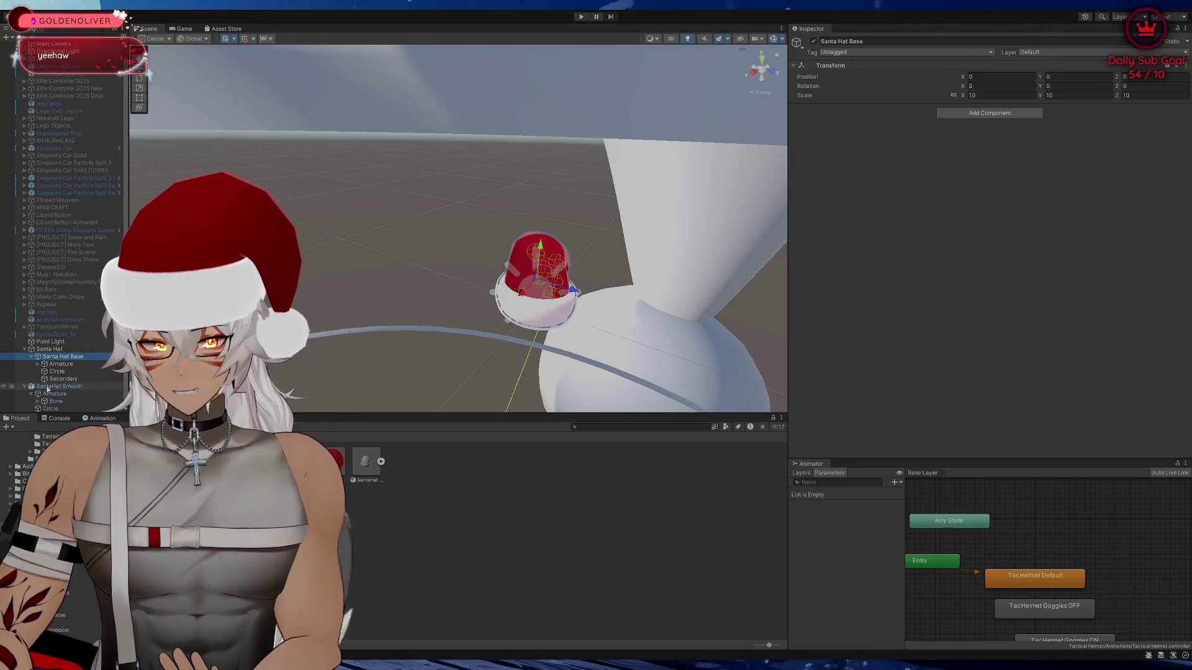
left_click(31, 394)
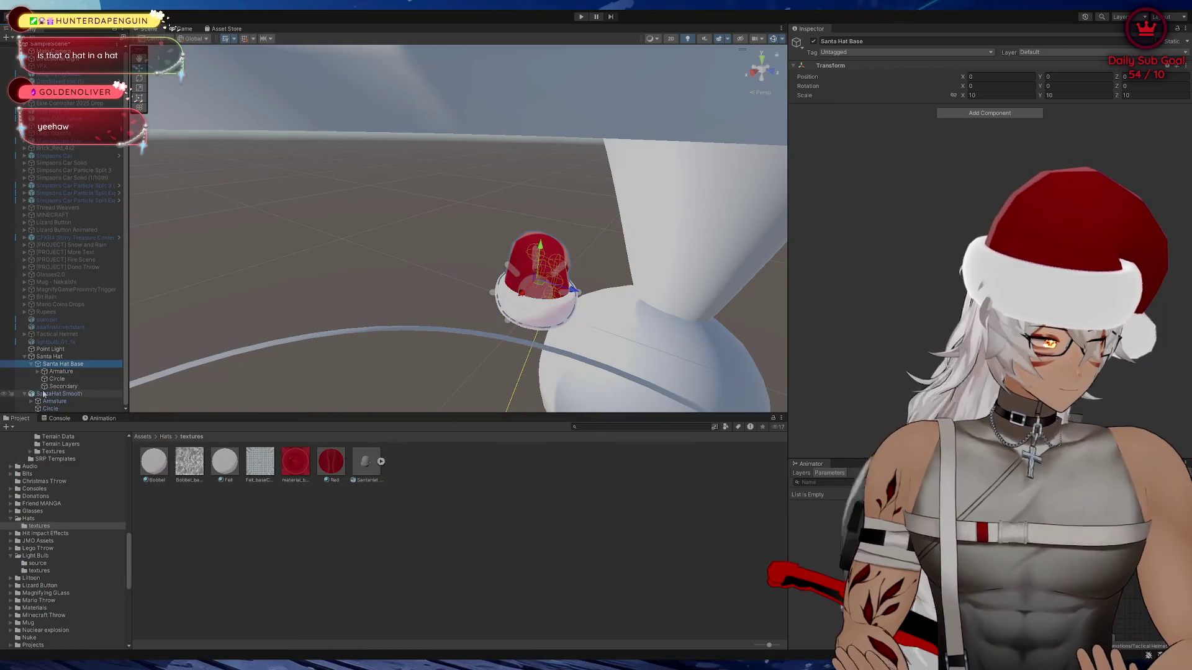
Group SantaHat Smooth's Armature and Circle under a new parent named 'Santa Hat Base'
left_click(59, 404)
left_click(57, 394)
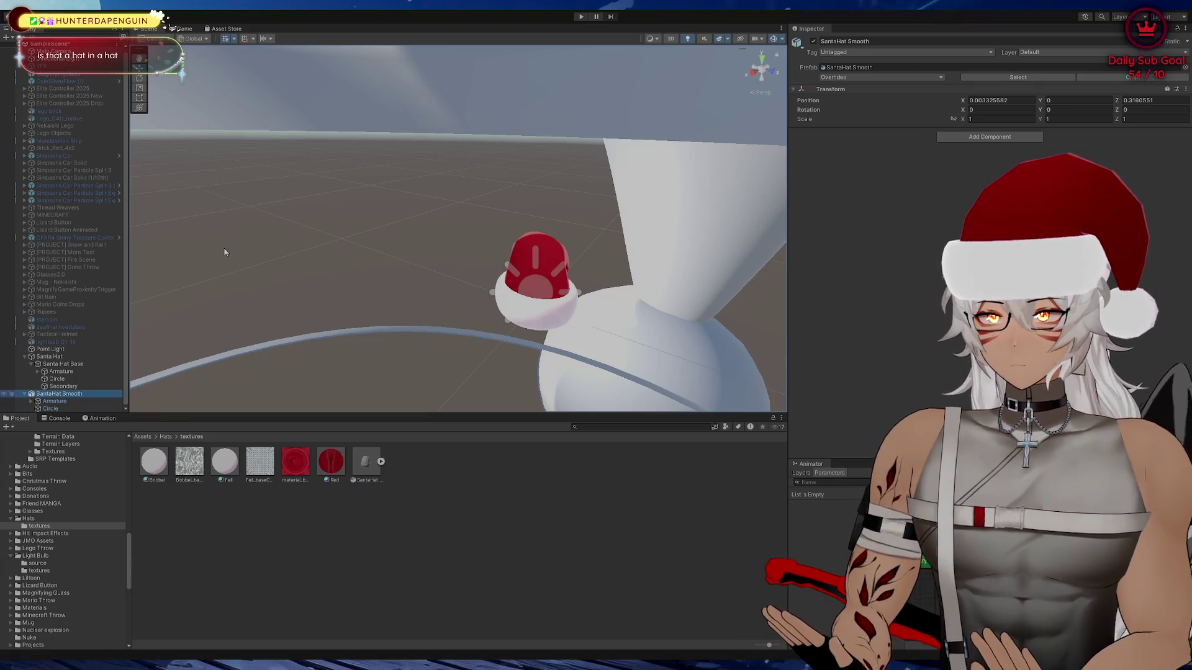
left_click(55, 402)
left_click(54, 409, "shift")
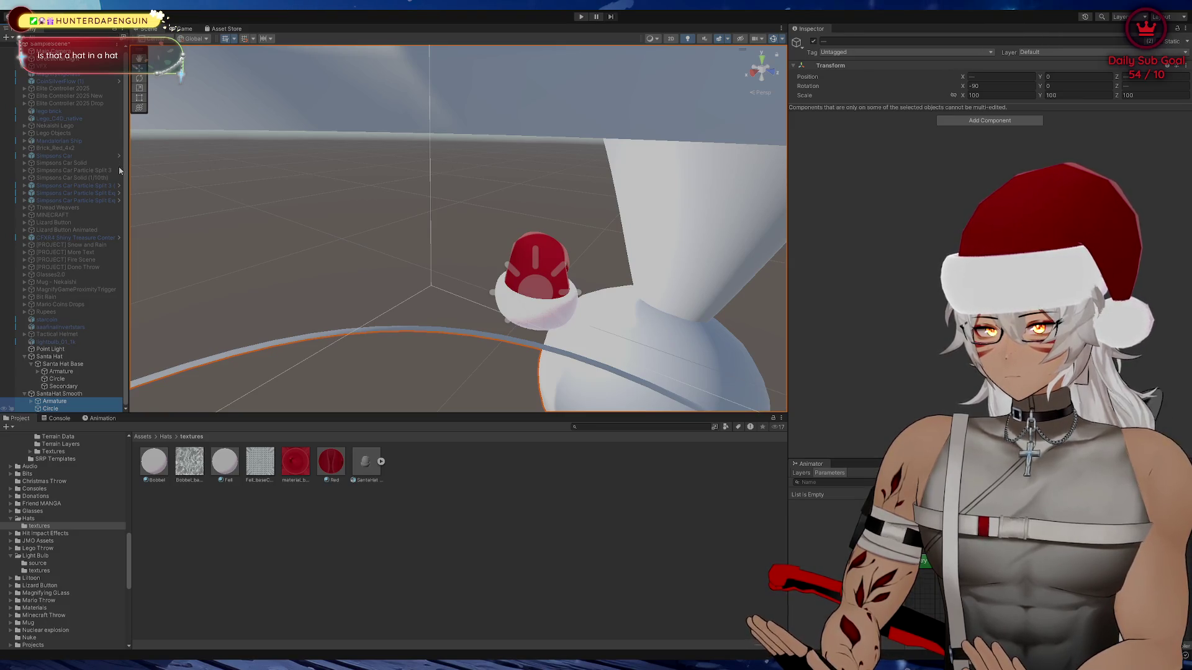
key("ctrl+shift+g")
type("Santa Hat Base")
key("Return")
Set the scale of Armature and Circle to 1
scroll(62, 398, "down", 1)
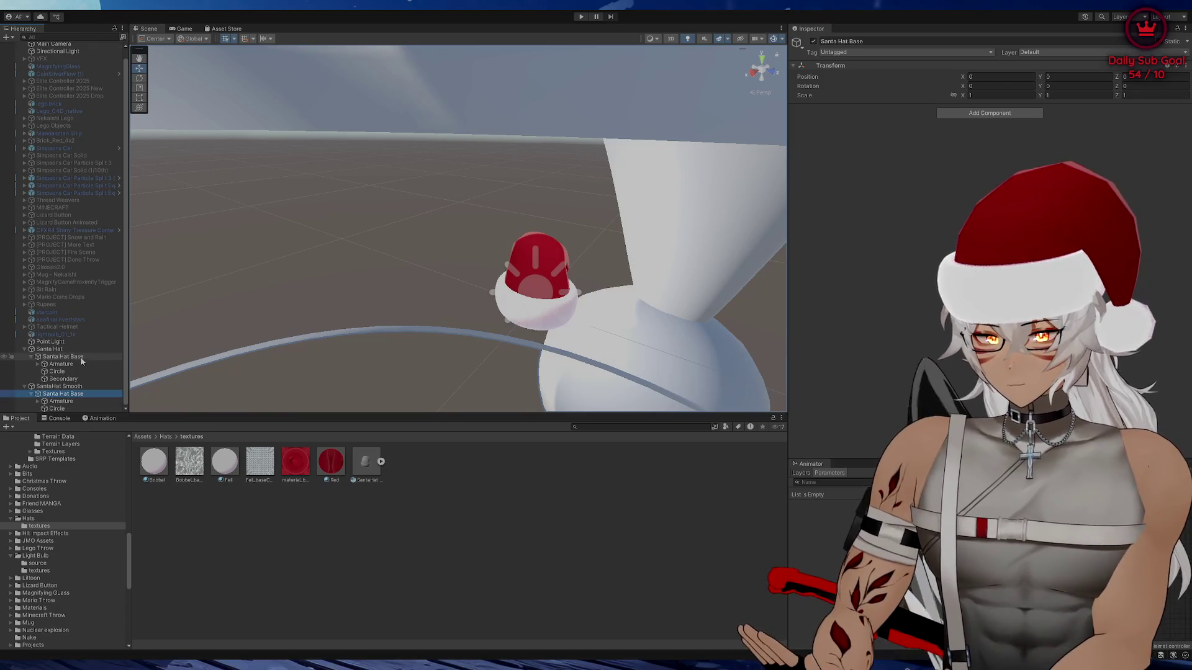
left_click(57, 408)
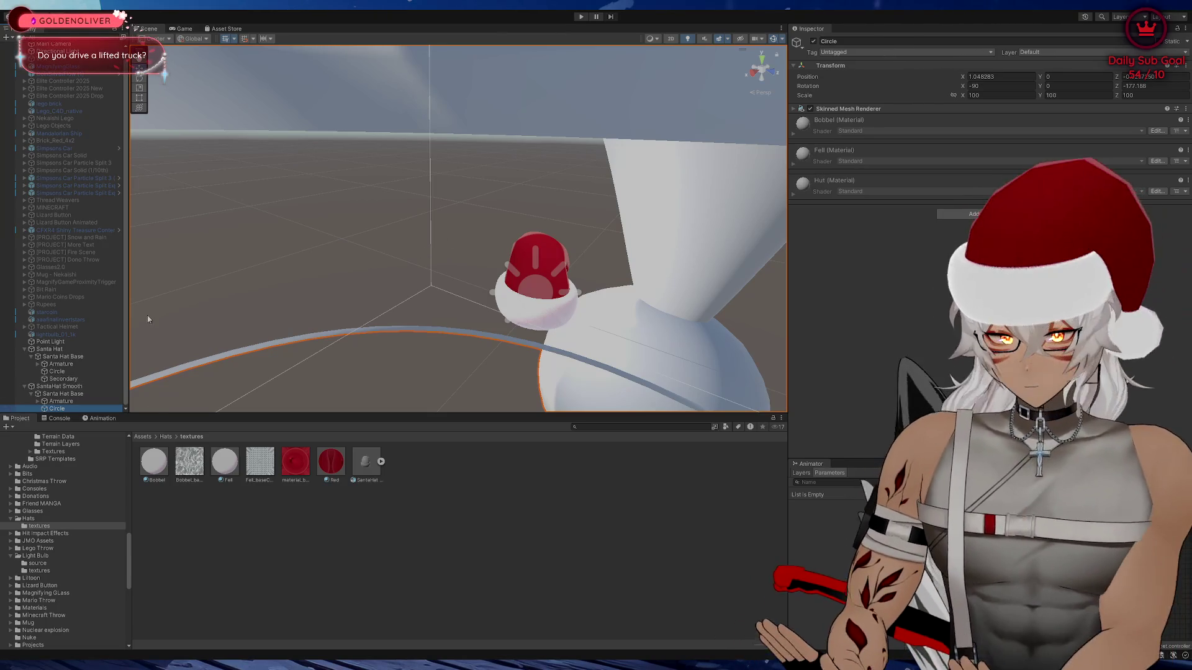
left_click(62, 402, "ctrl")
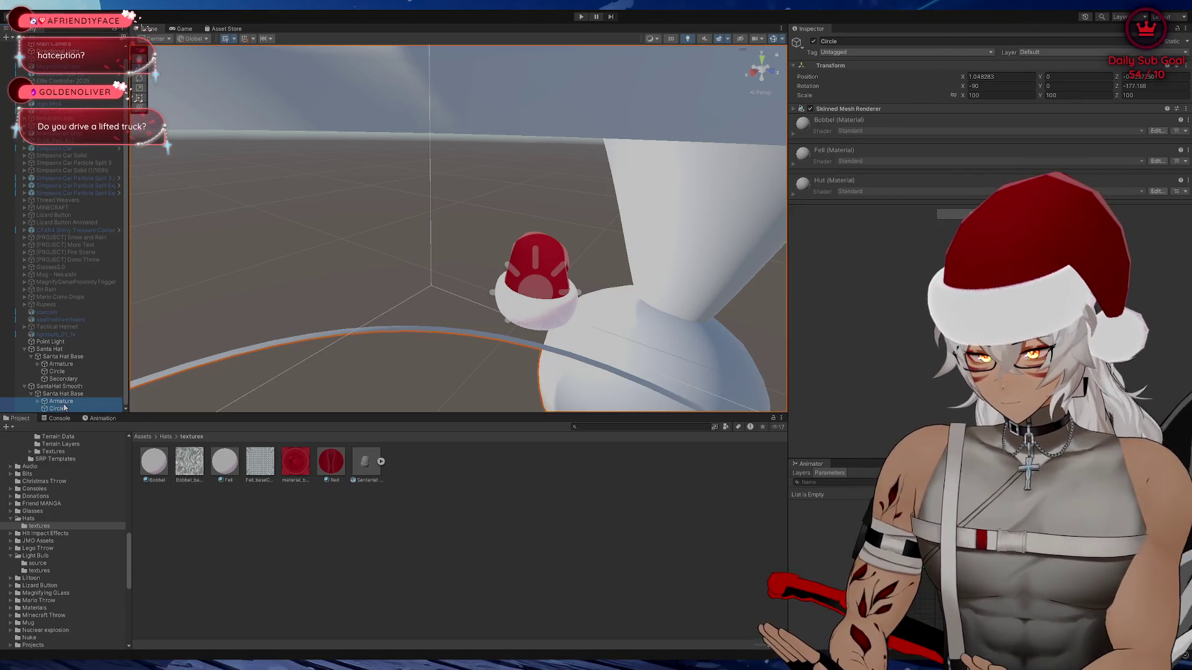
left_click(997, 94)
type("1")
key("Return")
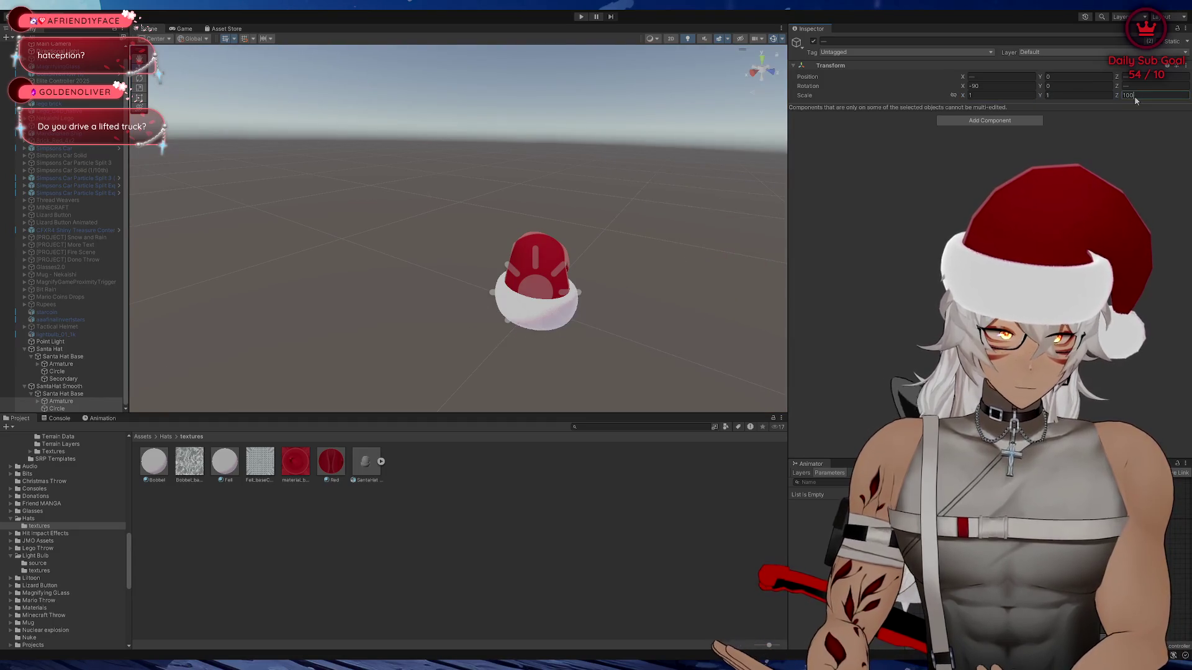
type("1")
Scale Santa Hat Base to 10 on X, Y and Z
left_click(62, 393)
left_click(984, 96)
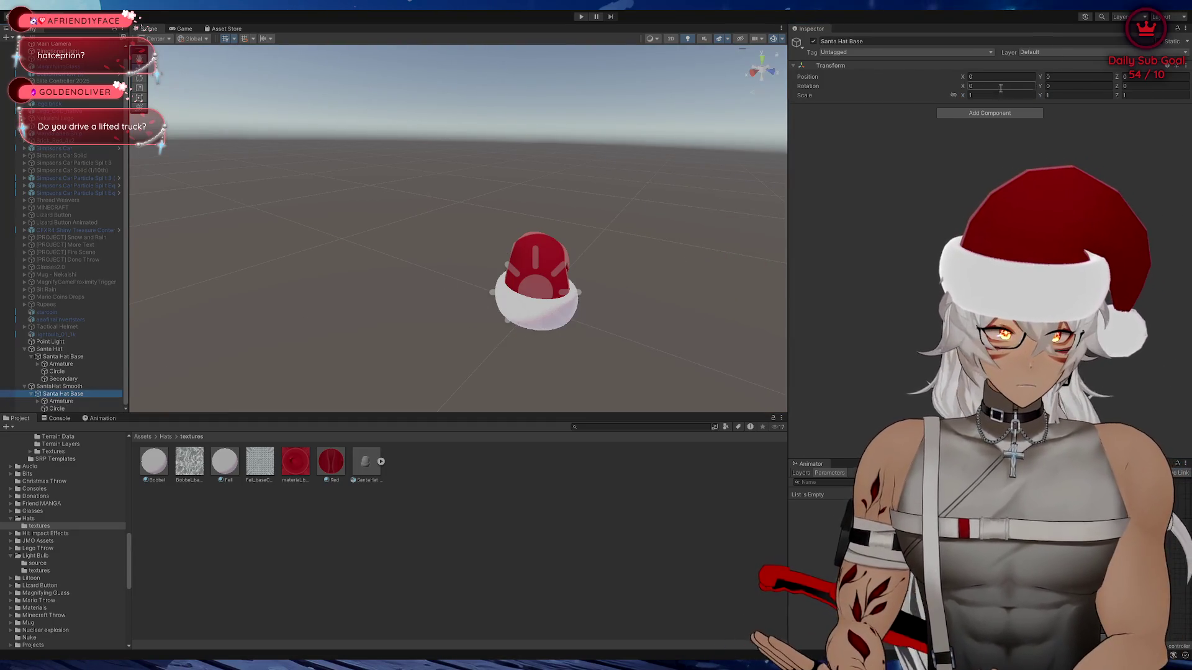
type("10")
left_click(1058, 95)
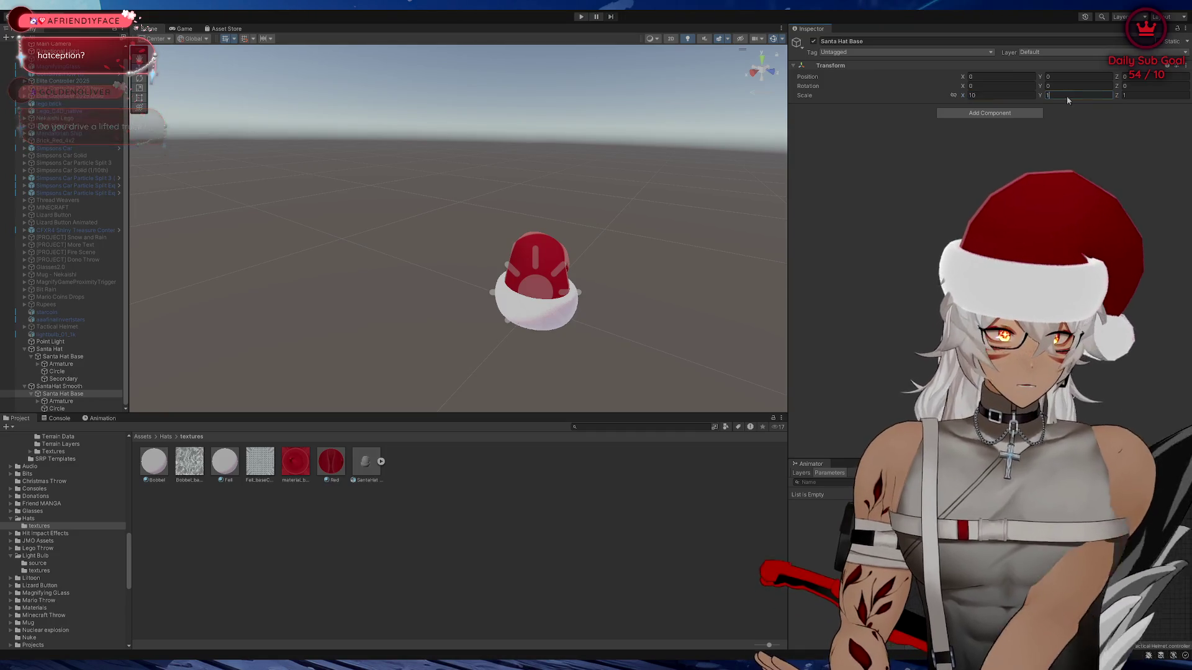
type("10")
left_click(1149, 95)
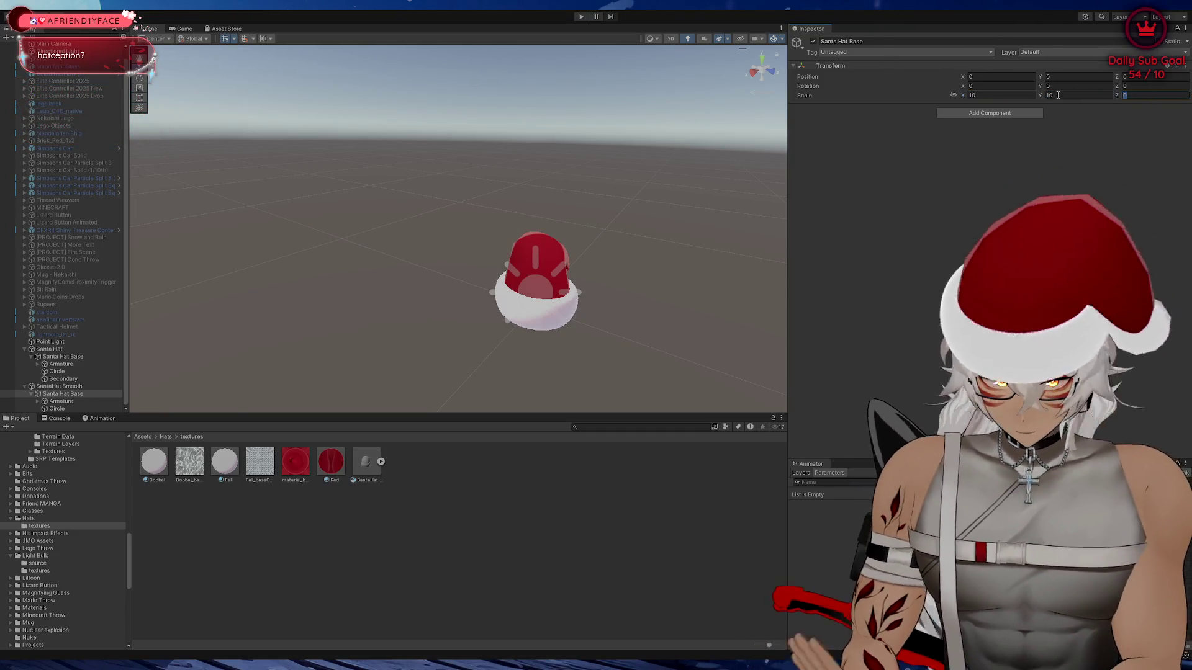
type("10")
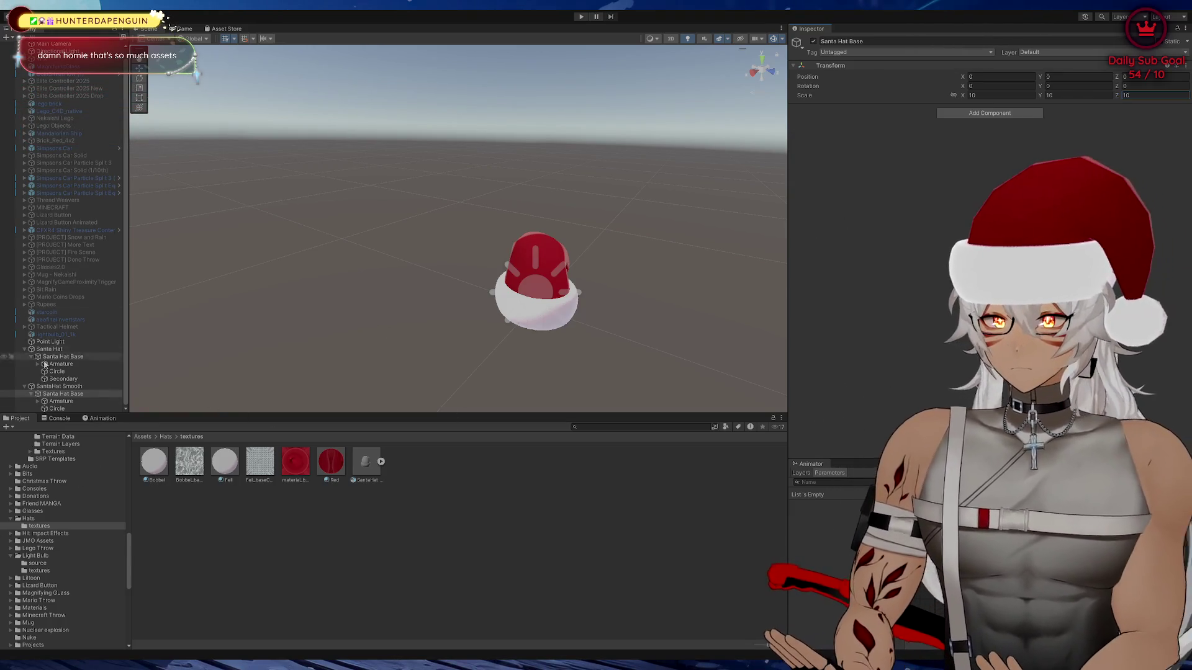
left_click(63, 393)
Compare the smooth hat's transforms and Circle with the original hat's Circle and Secondary
key("f")
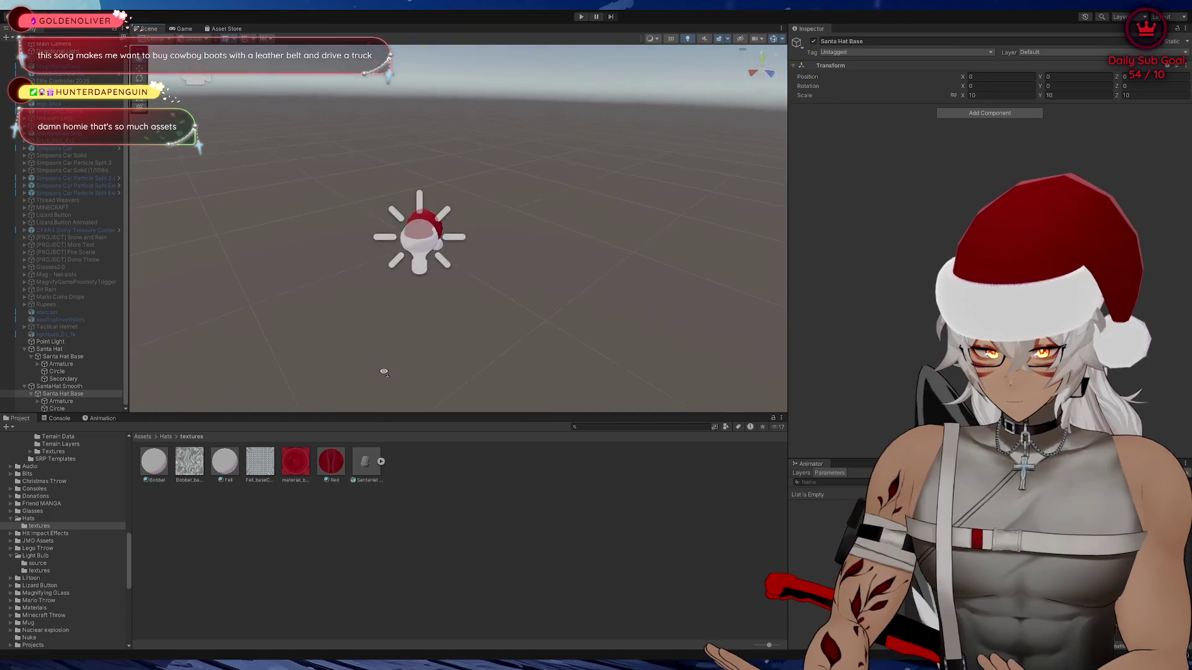
mouse_move(342, 373)
left_mouse_down()
mouse_move(314, 346)
mouse_move(400, 346)
mouse_move(383, 337)
left_mouse_up()
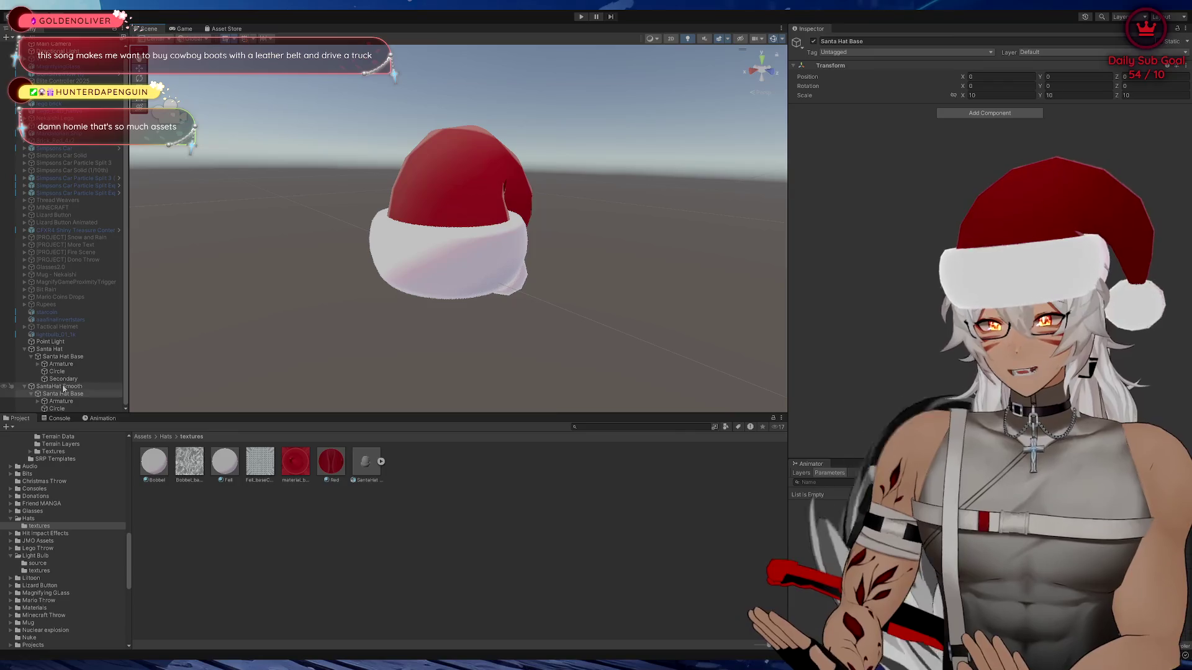
left_click(66, 386)
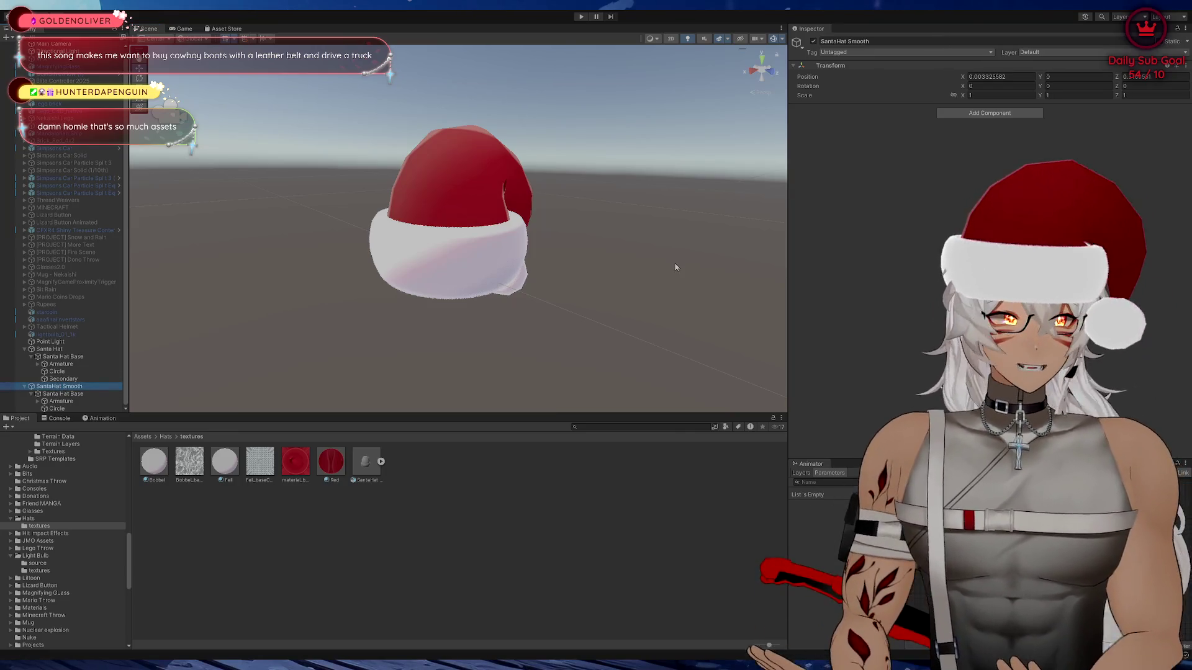
left_click(1021, 77)
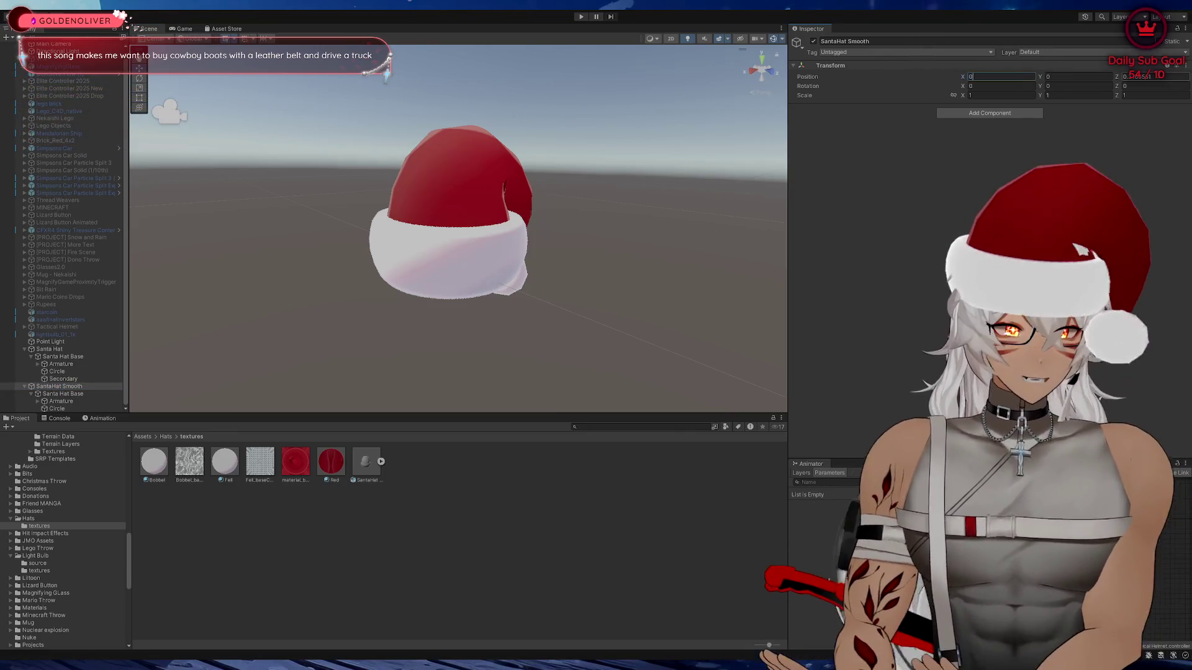
left_click(57, 402)
left_click(55, 410)
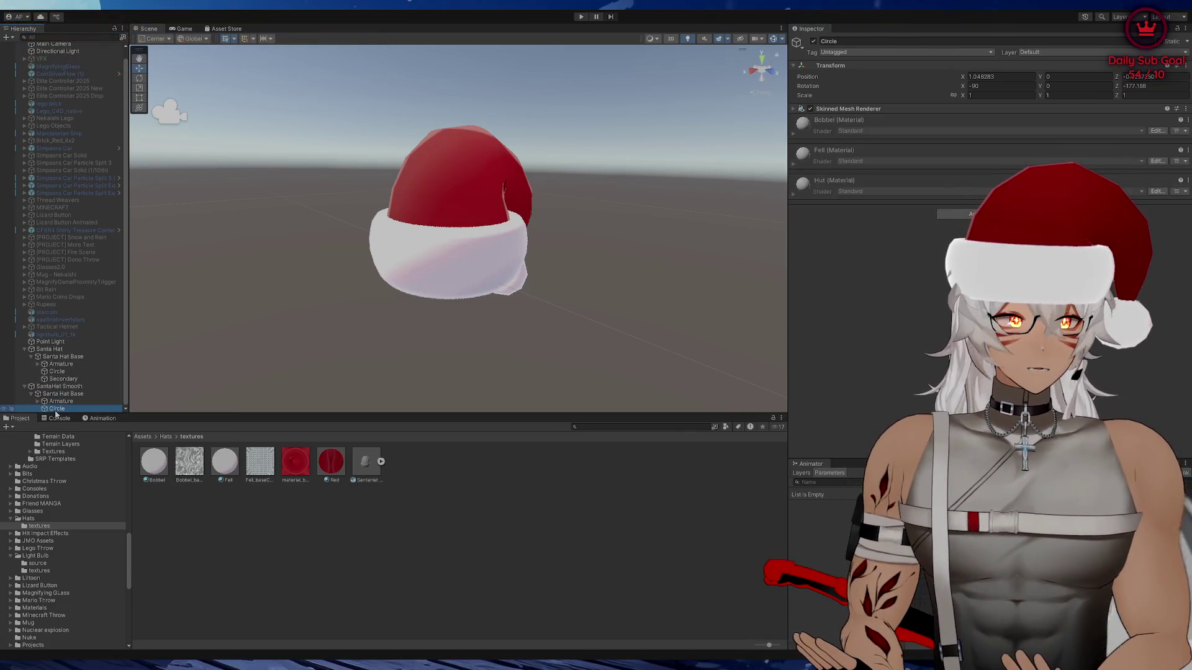
left_click(58, 372)
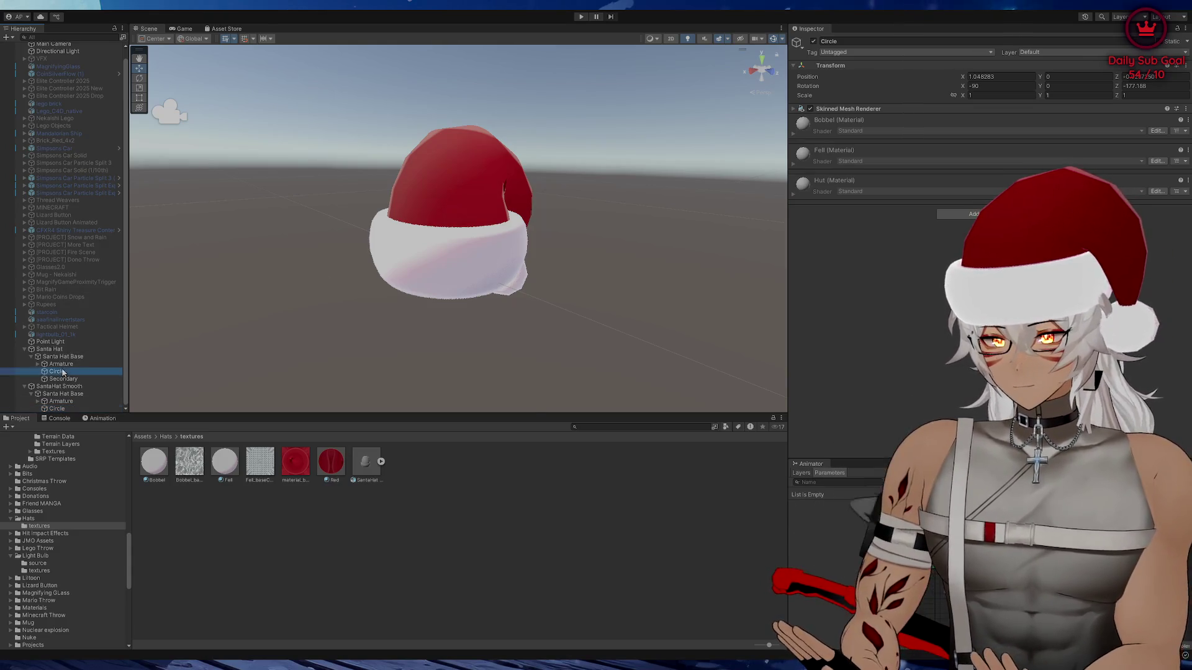
left_click(62, 379)
left_click(57, 372)
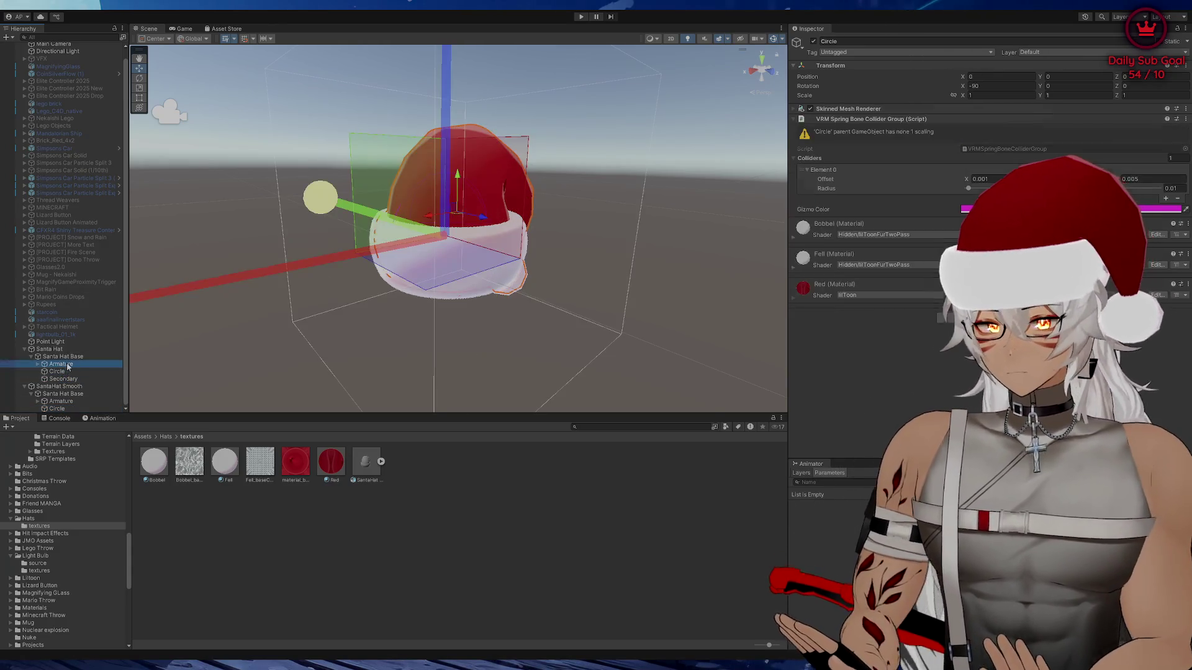
Set Position X and Z of the smooth hat's Armature and Circle to 0
left_click(57, 409)
left_click(61, 401, "shift")
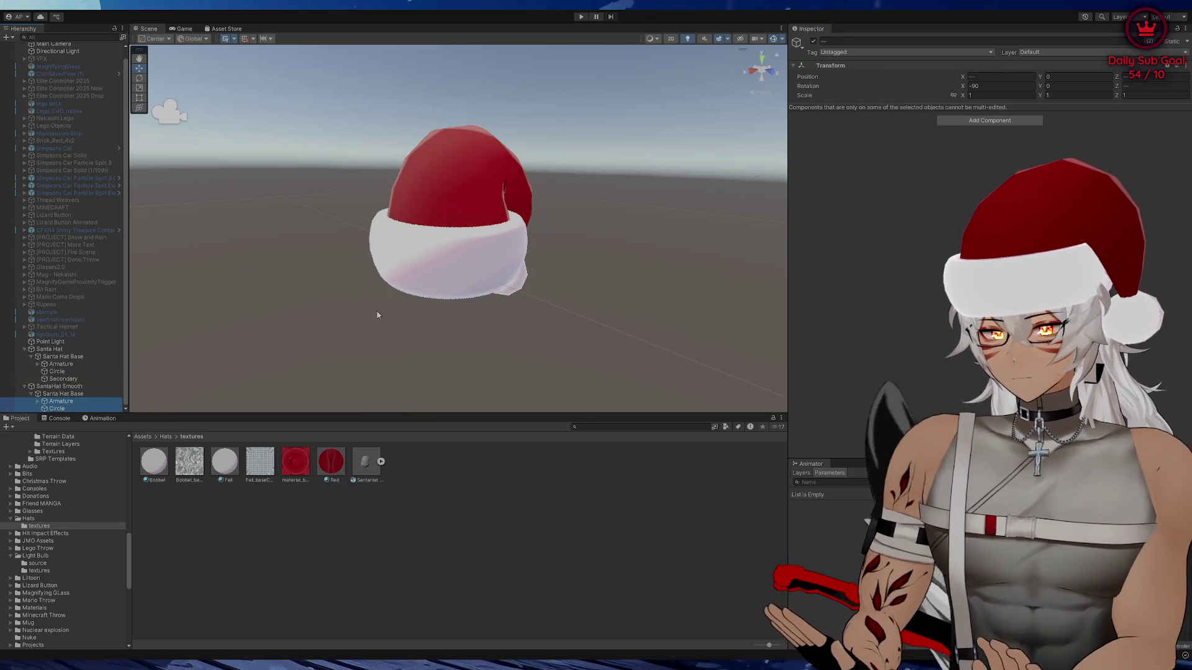
left_click(997, 76)
type("0")
key("Tab")
key("Tab")
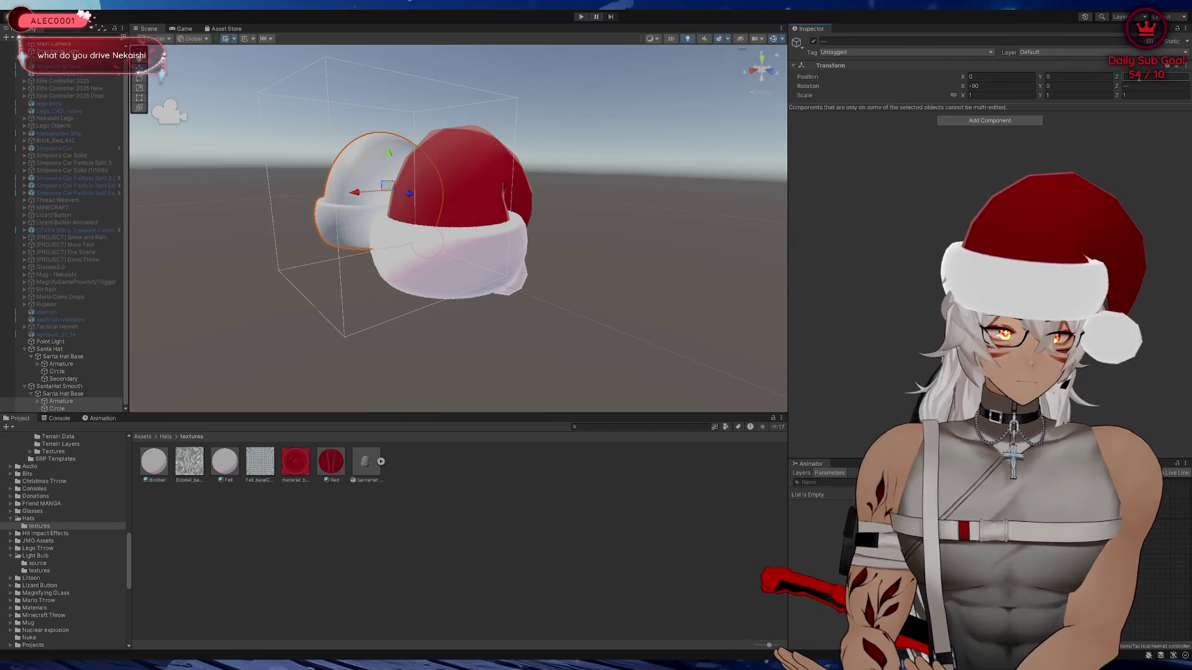
type("0")
left_click_drag(817, 203, 722, 179)
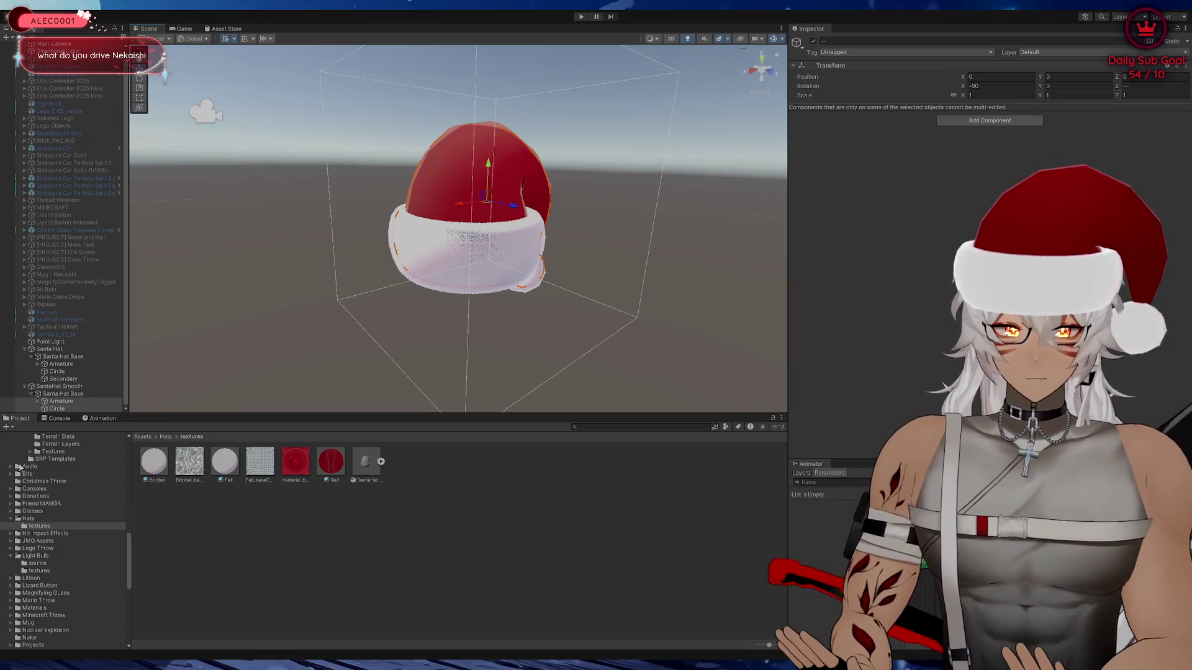
left_click(62, 395)
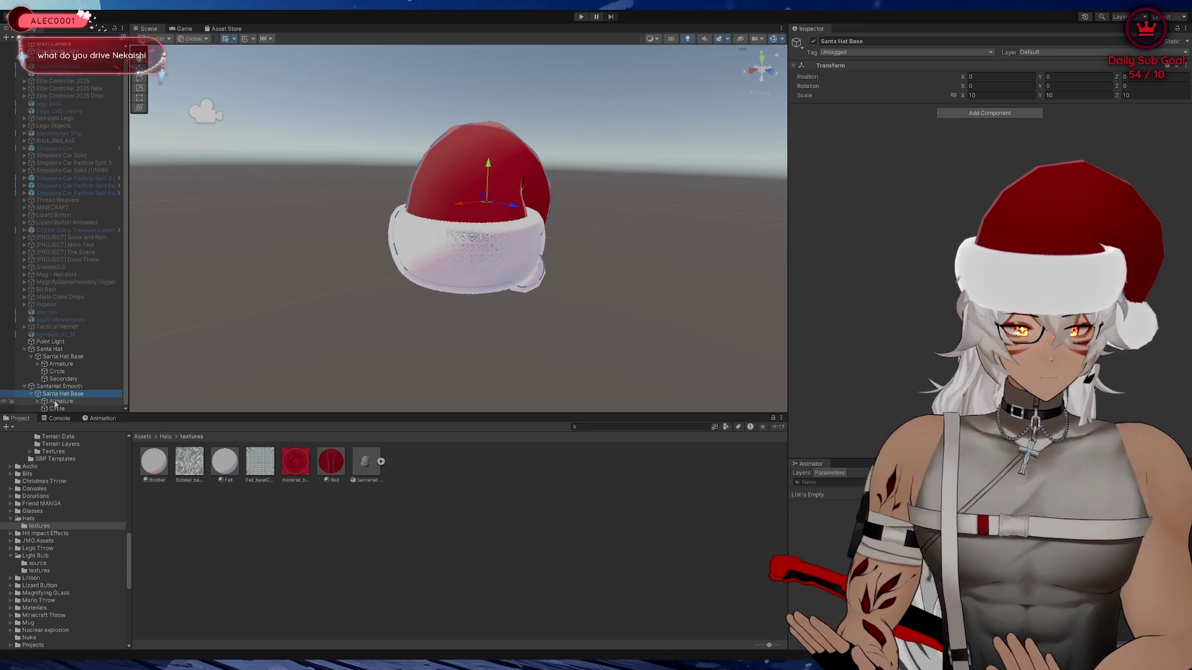
left_click(63, 379)
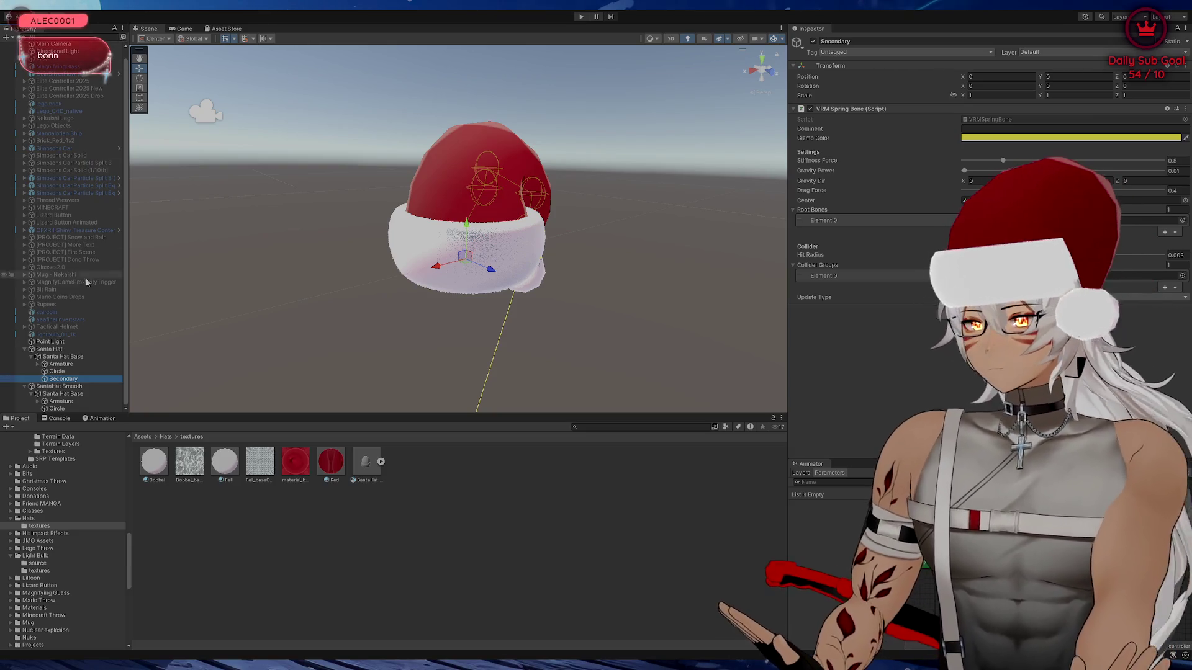
Duplicate the Secondary spring bone and move the copy under SantaHat Smooth's Santa Hat Base
key("ctrl+d")
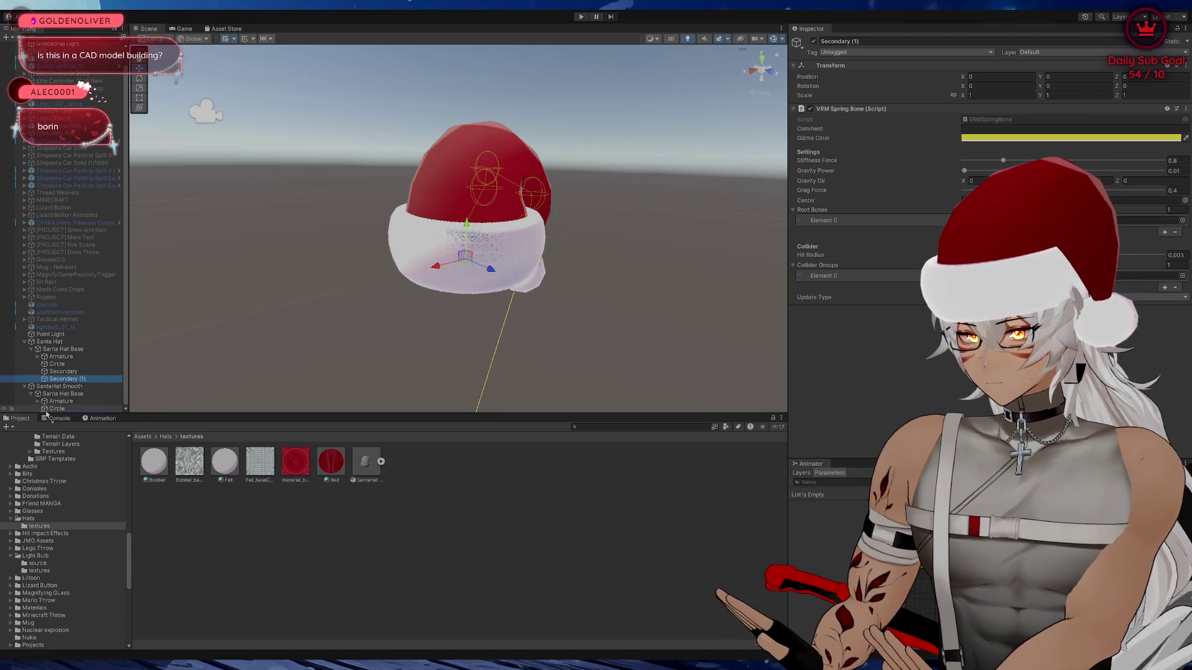
left_click_drag(64, 378, 78, 393)
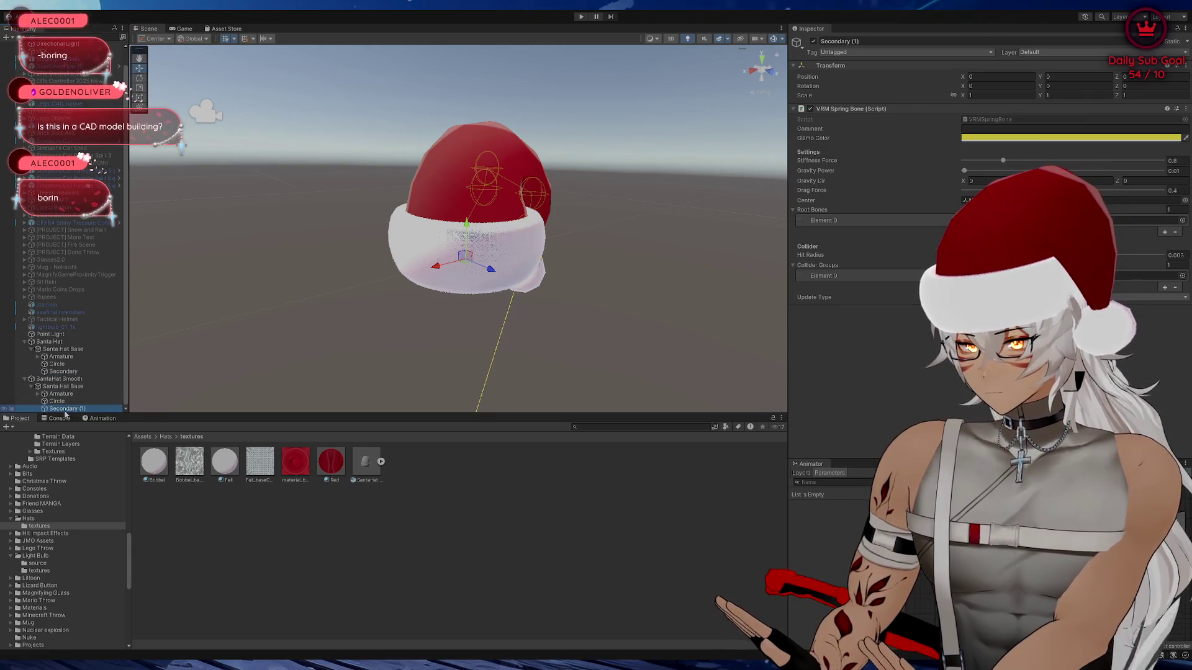
double_click(53, 409)
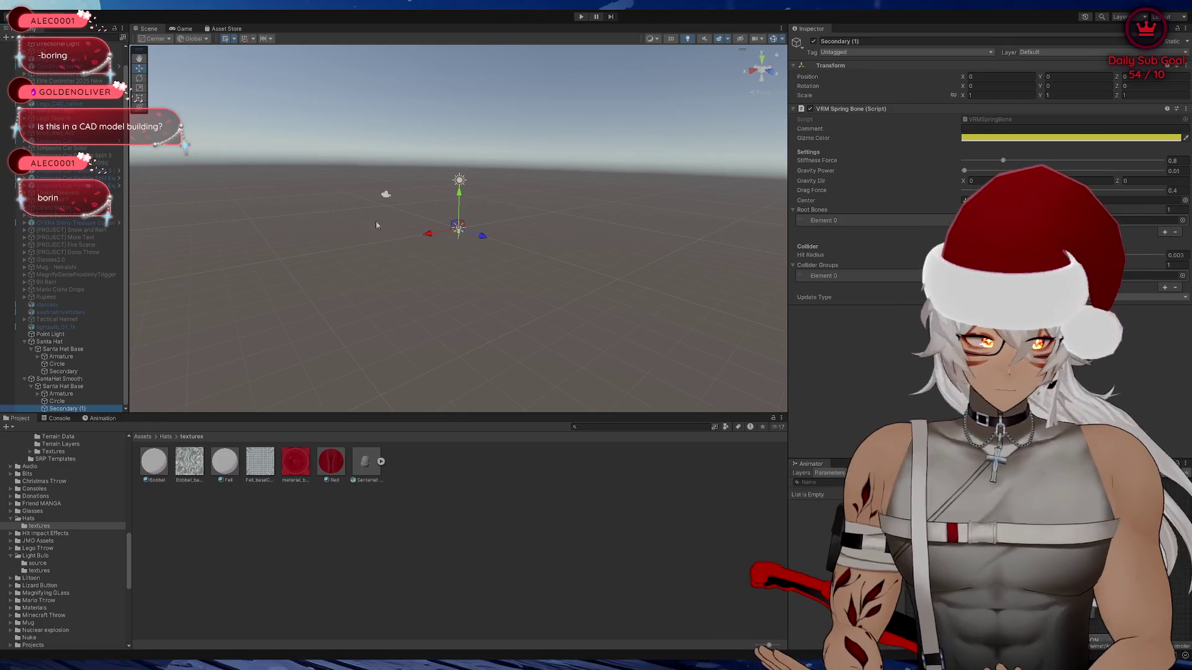
mouse_move(376, 225)
left_mouse_down()
mouse_move(417, 252)
mouse_move(463, 259)
left_mouse_up()
scroll(462, 260, "up", 2)
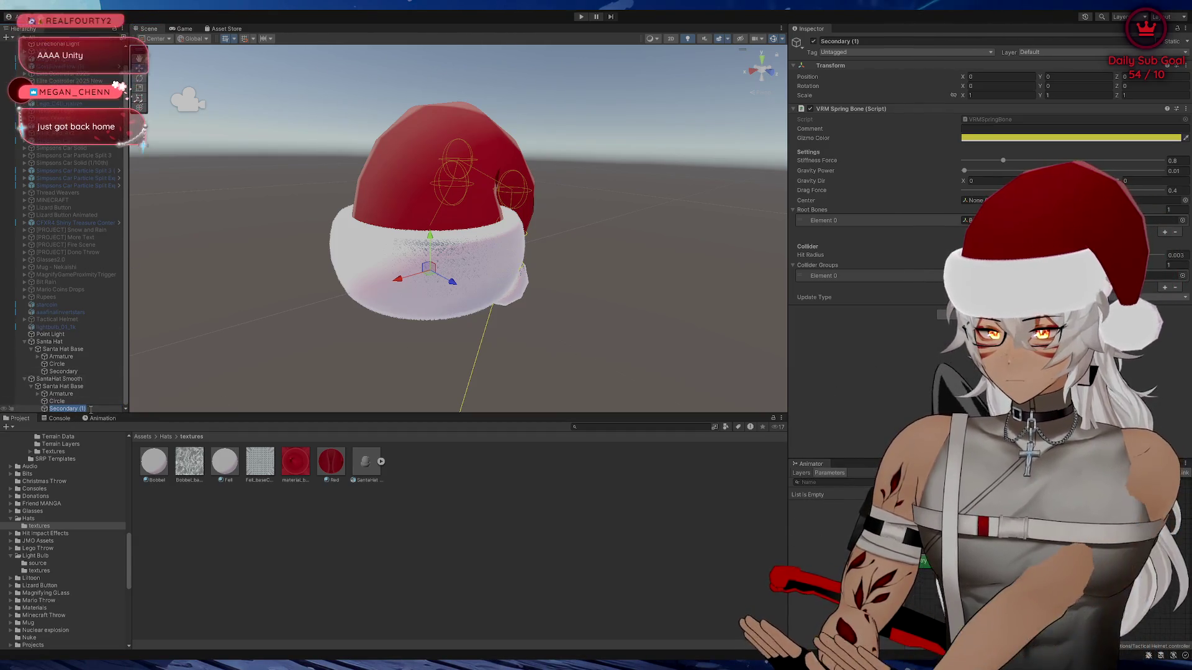
left_click(87, 401)
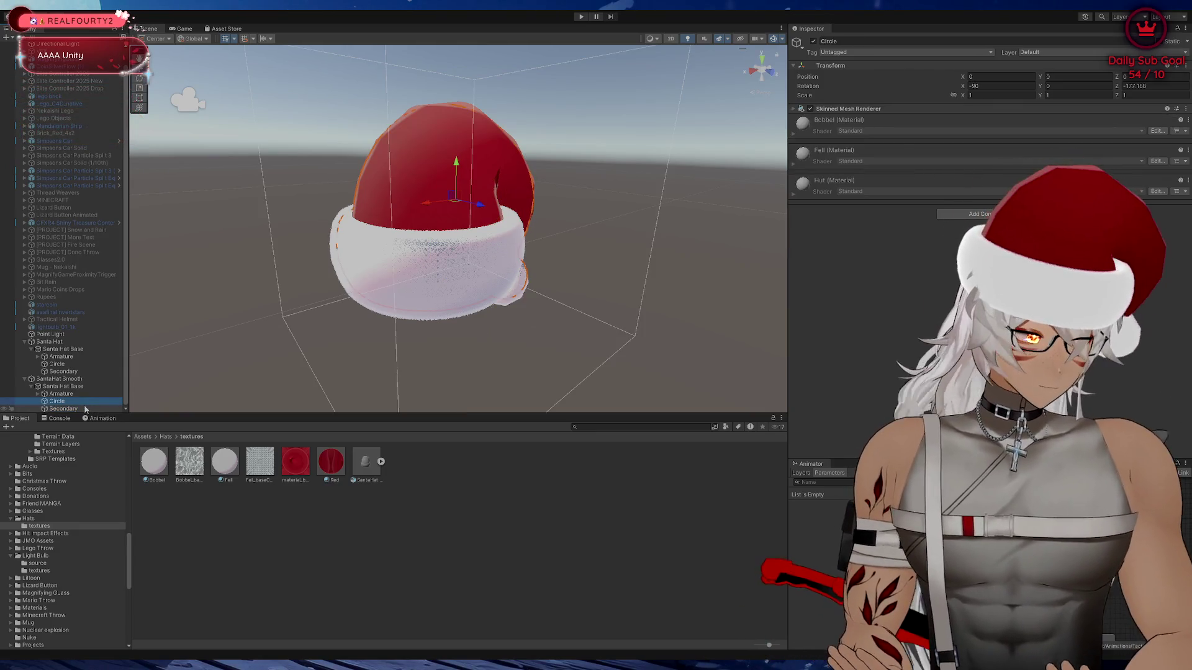
left_click(84, 408)
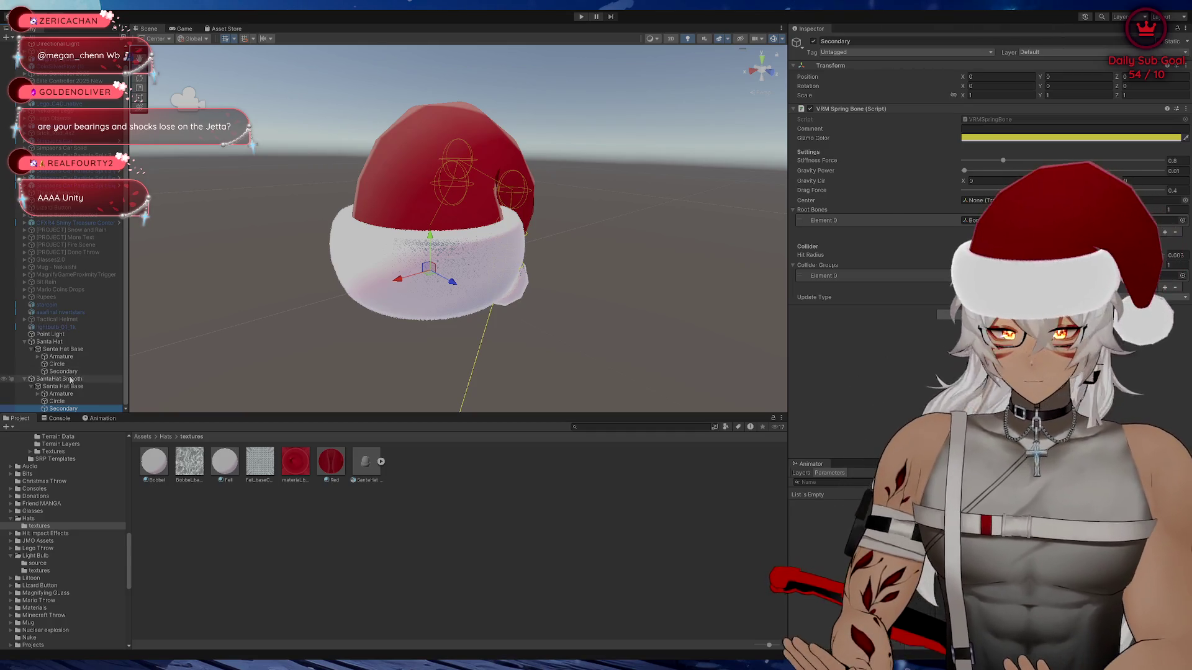
Set Bone.001 as Root Bones Element 0 of the copied Secondary spring bone
left_click(38, 393)
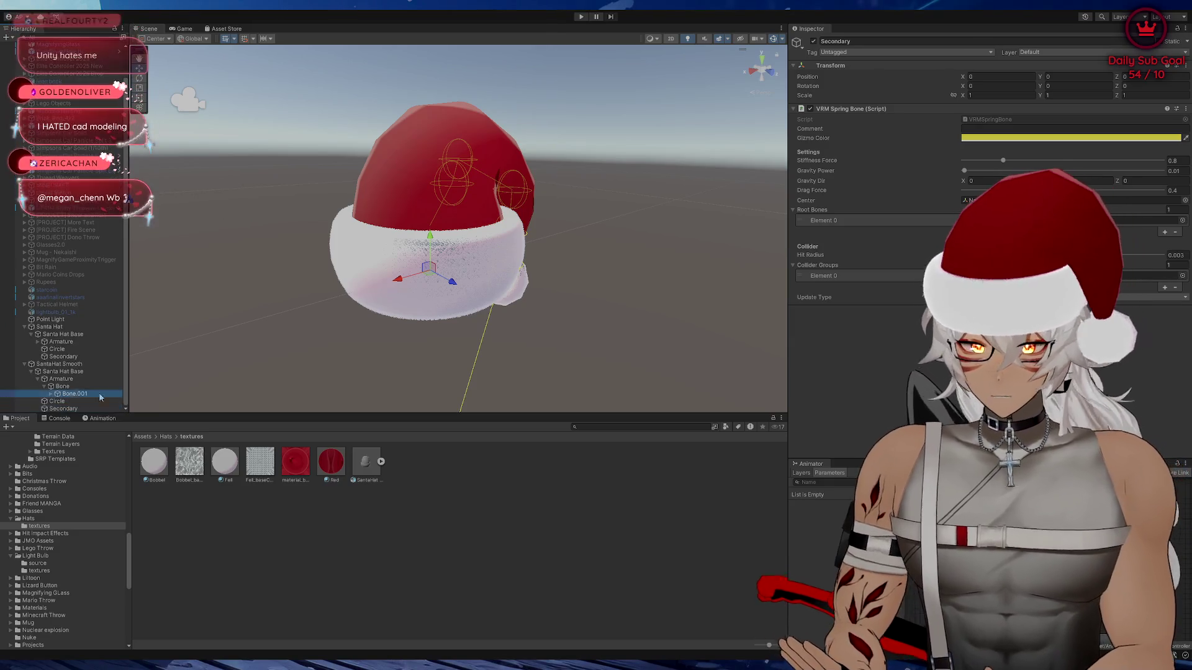
left_click_drag(70, 397, 844, 220)
scroll(260, 283, "down", 5)
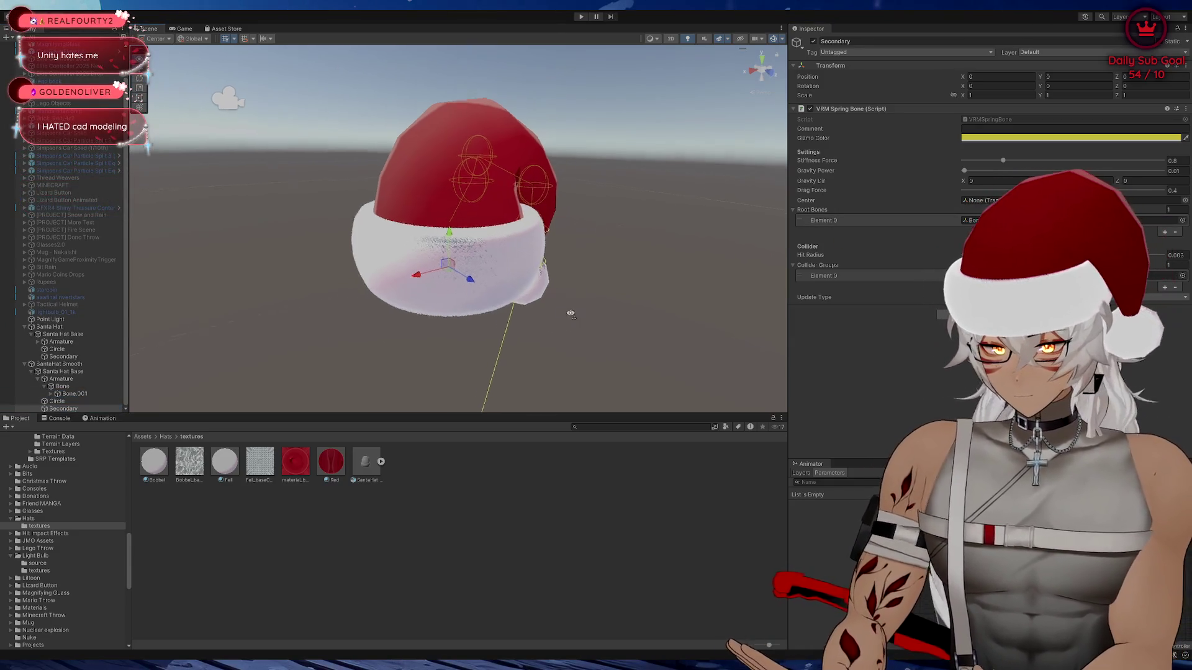
left_click_drag(549, 324, 542, 308)
scroll(542, 308, "up", 3)
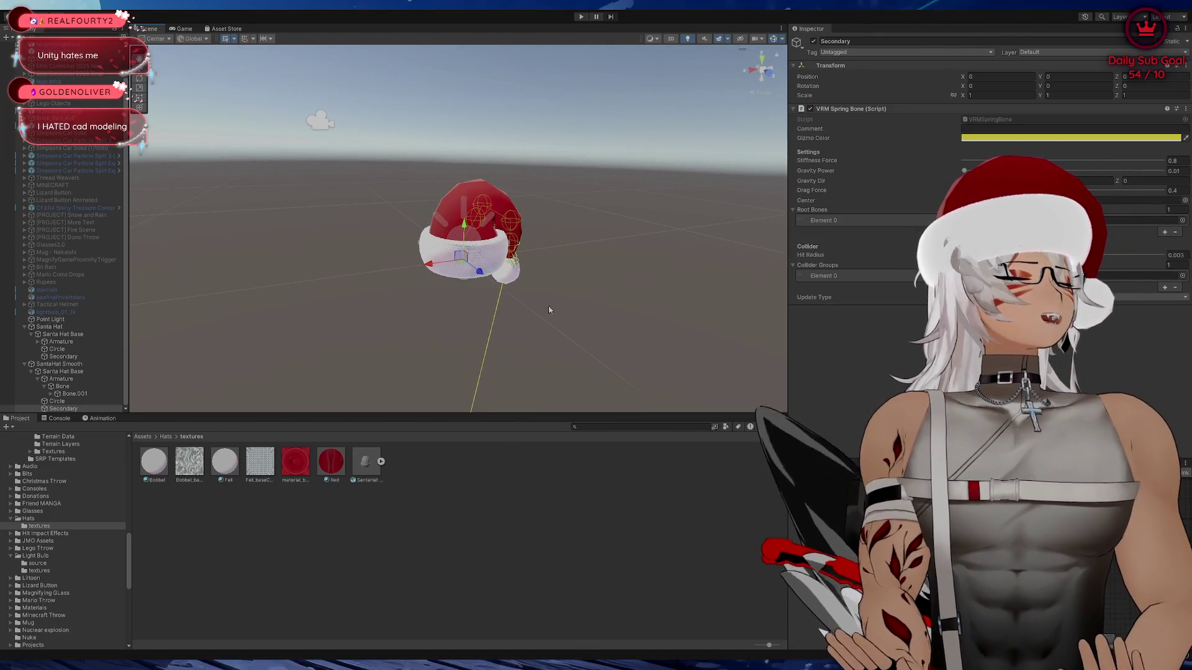
scroll(611, 298, "up", 5)
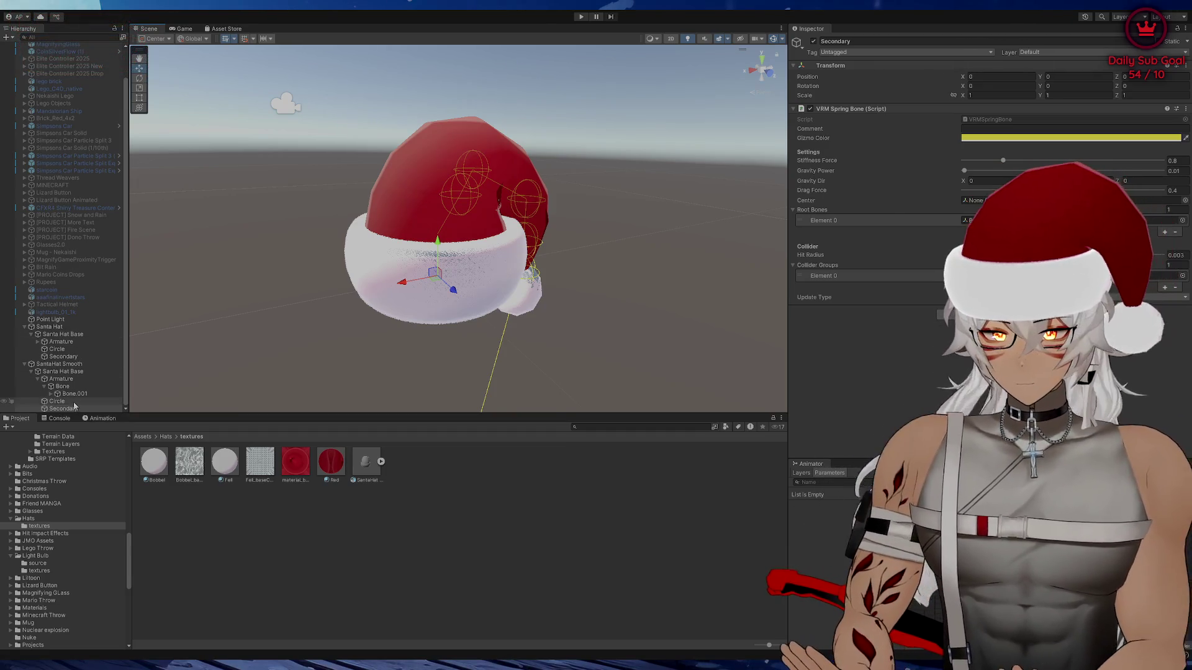
Expand the original hat's Armature and inspect its Circle collider group
left_click(37, 379)
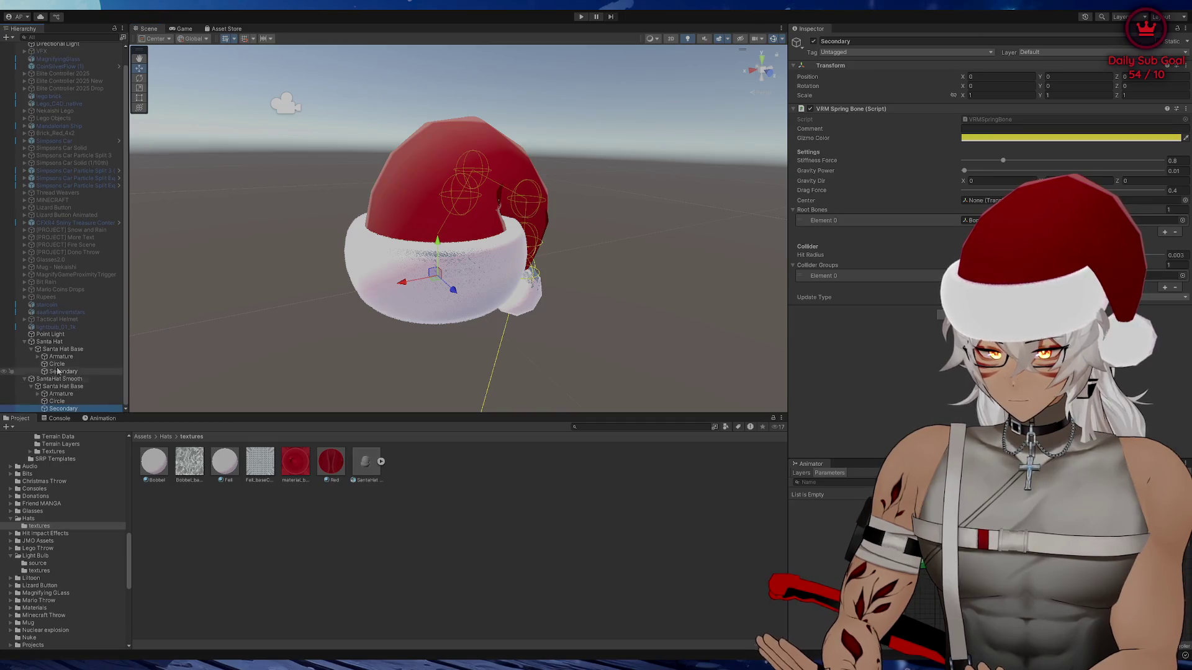
left_click(60, 357)
left_click(37, 357)
left_click(51, 365)
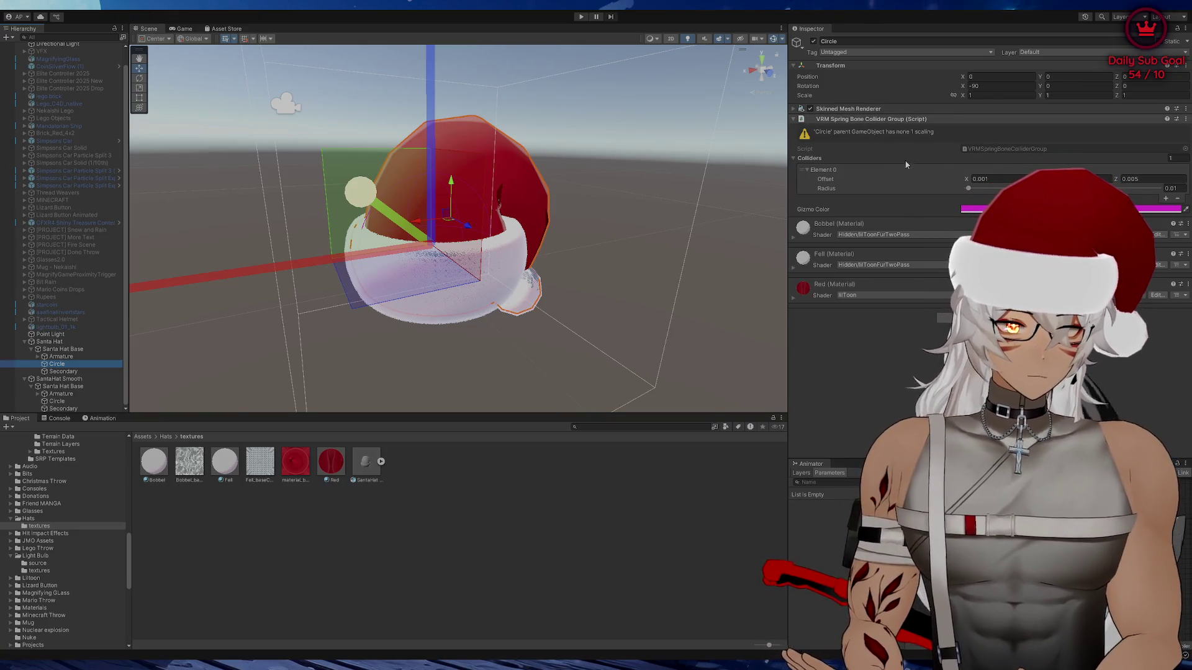
left_click(62, 401)
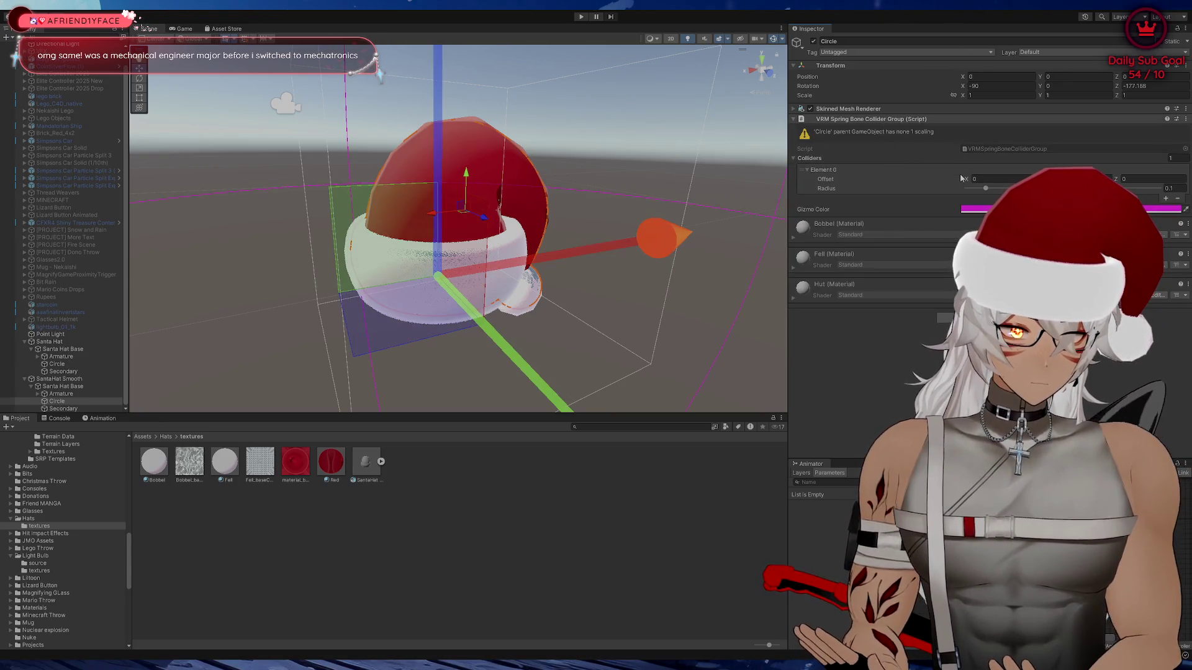
left_click_drag(772, 183, 646, 150)
scroll(645, 150, "down", 6)
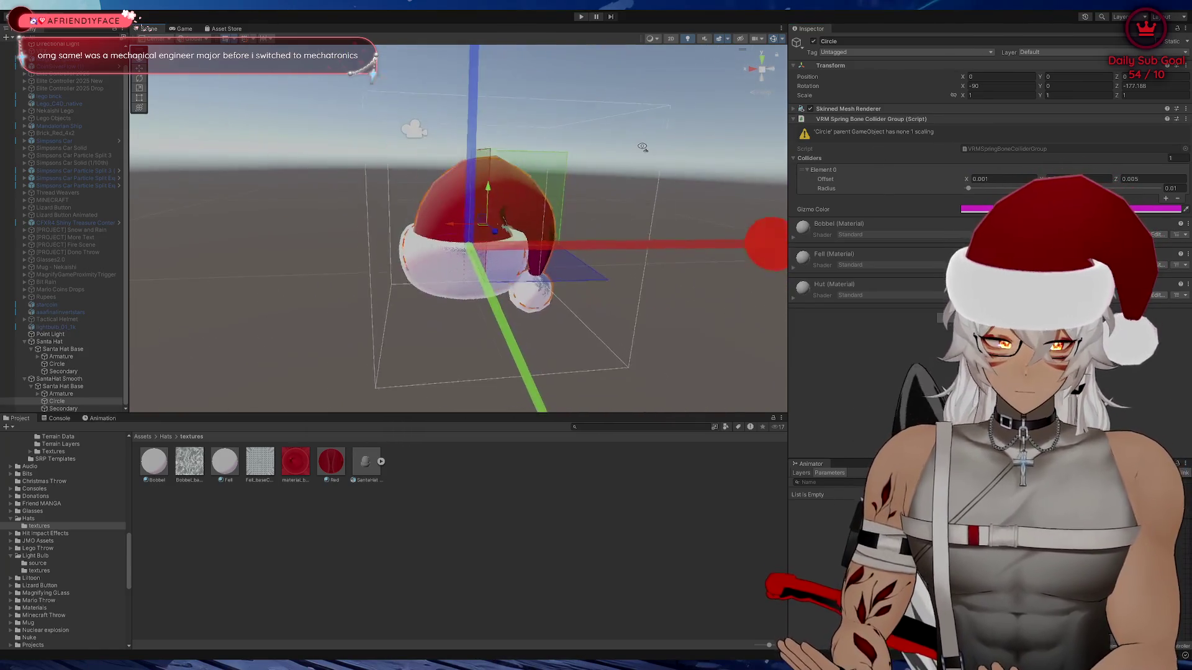
scroll(645, 150, "down", 2)
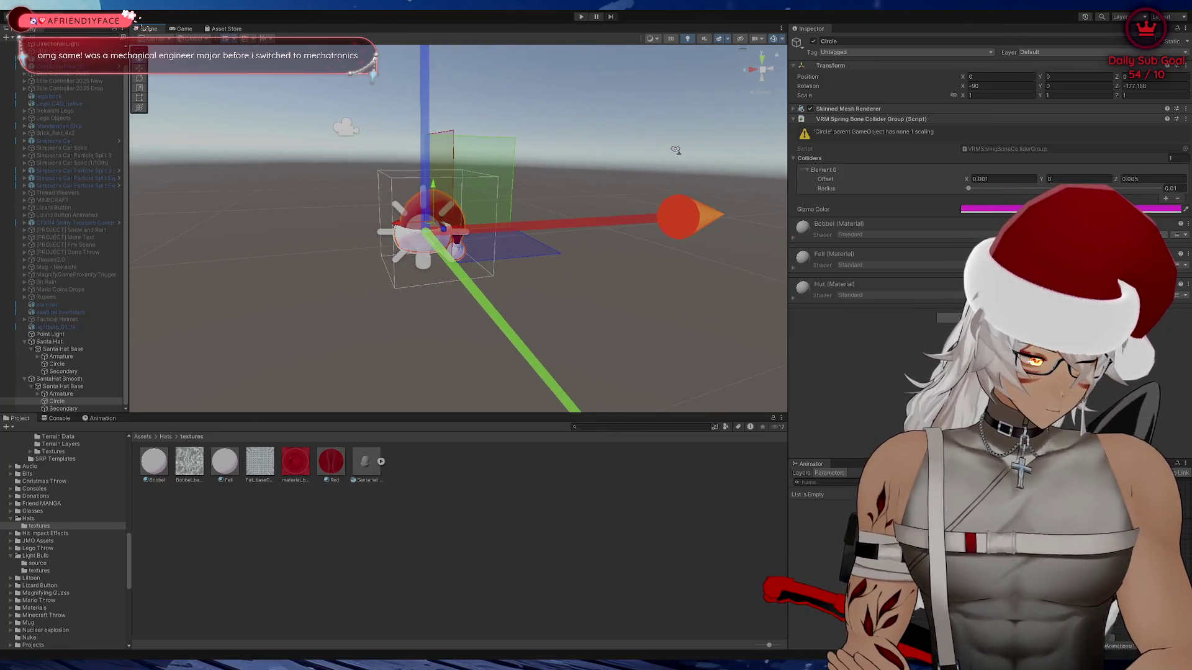
scroll(652, 151, "up", 4)
scroll(652, 150, "up", 5)
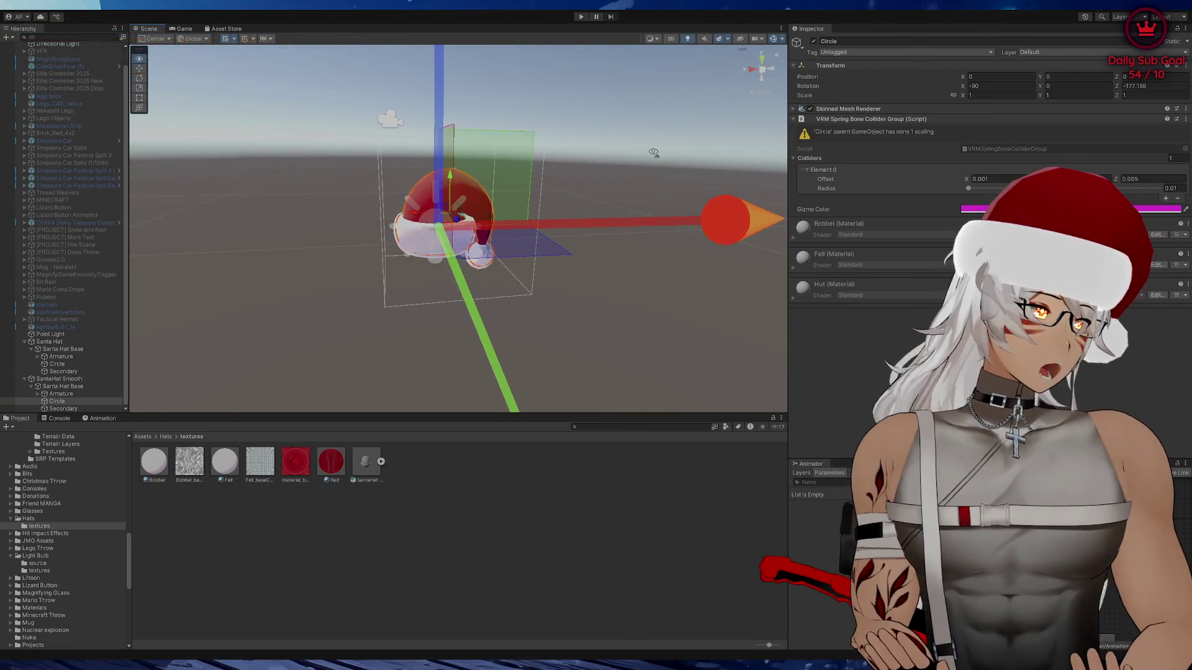
scroll(646, 149, "down", 5)
scroll(646, 149, "up", 5)
scroll(645, 149, "down", 5)
scroll(646, 150, "up", 5)
scroll(645, 149, "down", 5)
scroll(639, 143, "up", 4)
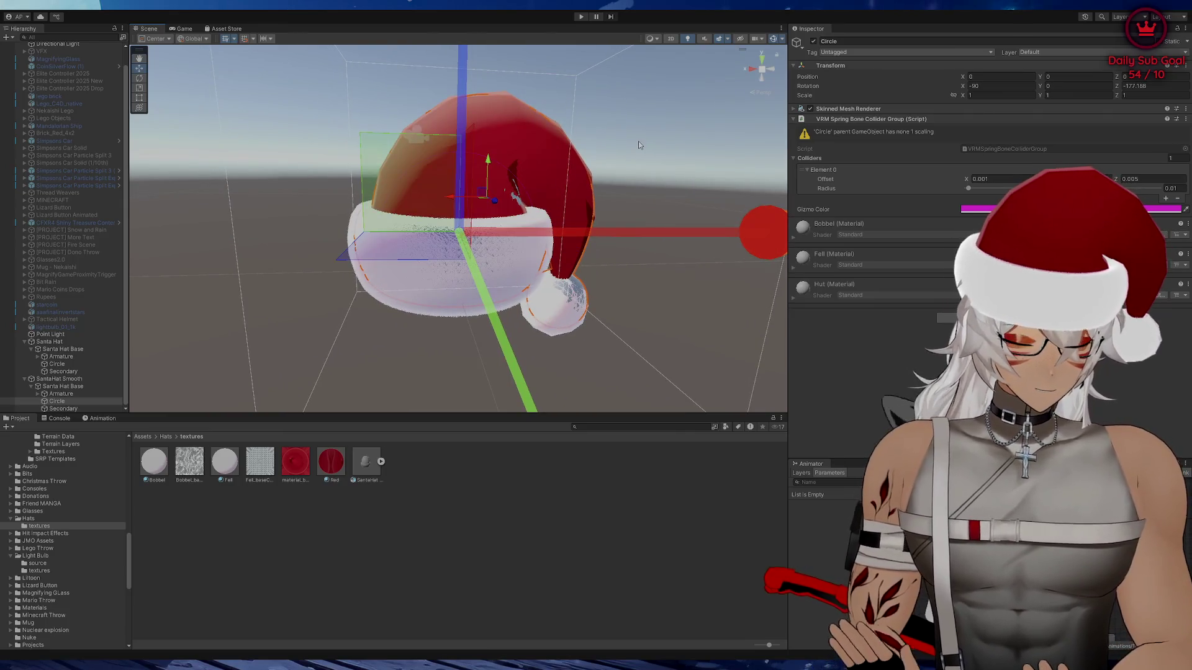
left_click(74, 402)
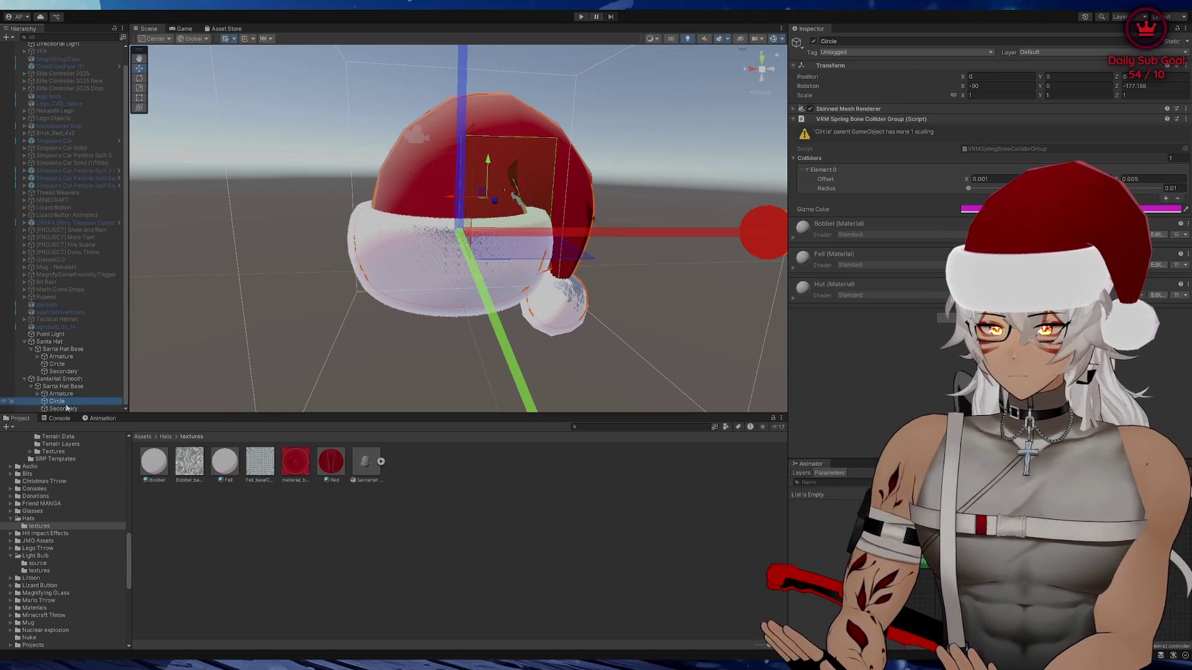
left_click(68, 409)
left_click(74, 401)
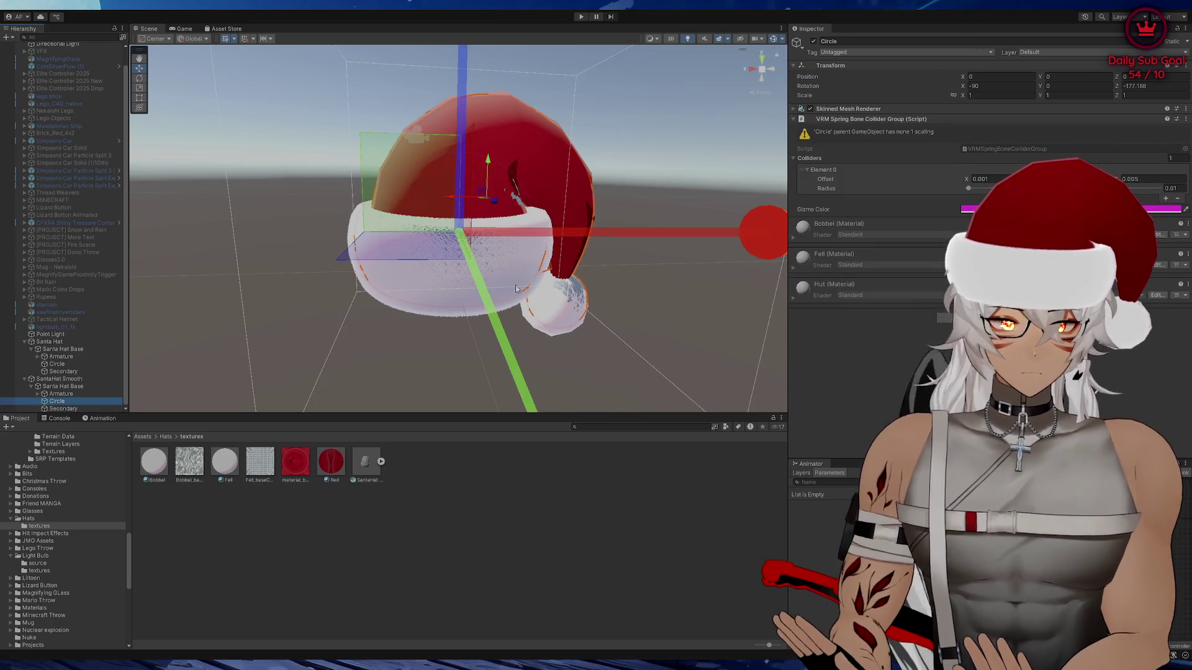
scroll(516, 289, "down", 5)
scroll(516, 289, "up", 10)
scroll(521, 282, "down", 5)
mouse_move(521, 282)
left_mouse_down()
mouse_move(530, 274)
mouse_move(236, 364)
left_mouse_up()
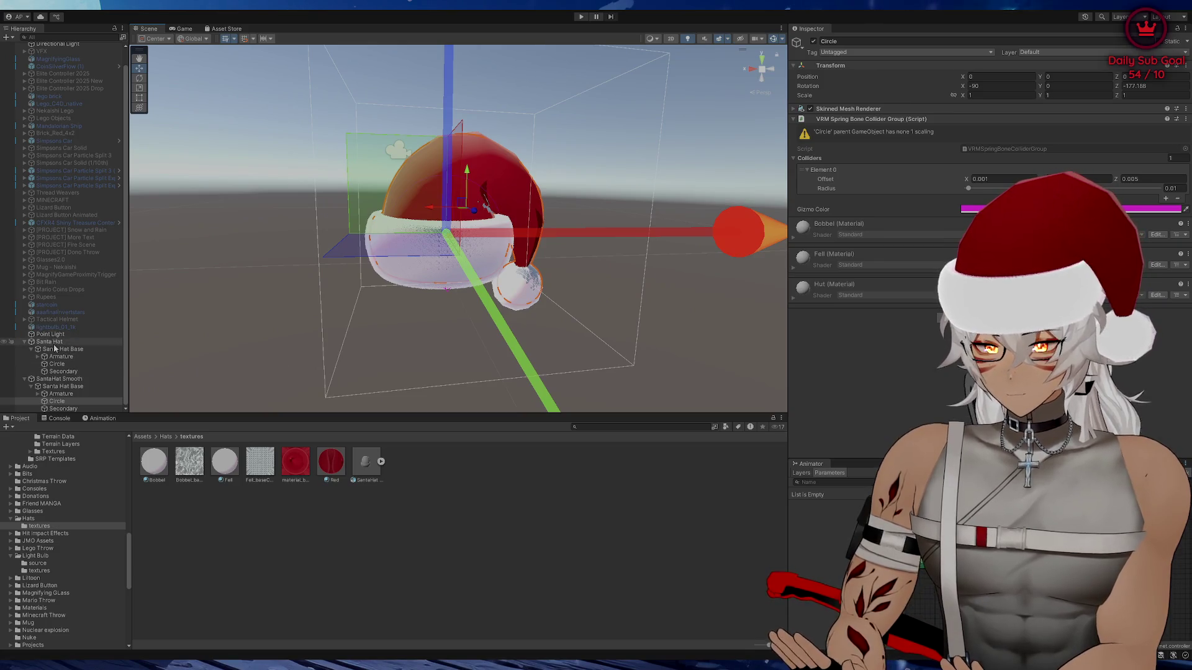
Deactivate the original red Santa Hat object so only the white smooth hat shows
left_click(50, 342)
left_click(61, 357)
left_click(56, 365)
left_click(62, 371)
mouse_move(397, 236)
left_mouse_down()
mouse_move(387, 259)
mouse_move(404, 261)
left_mouse_up()
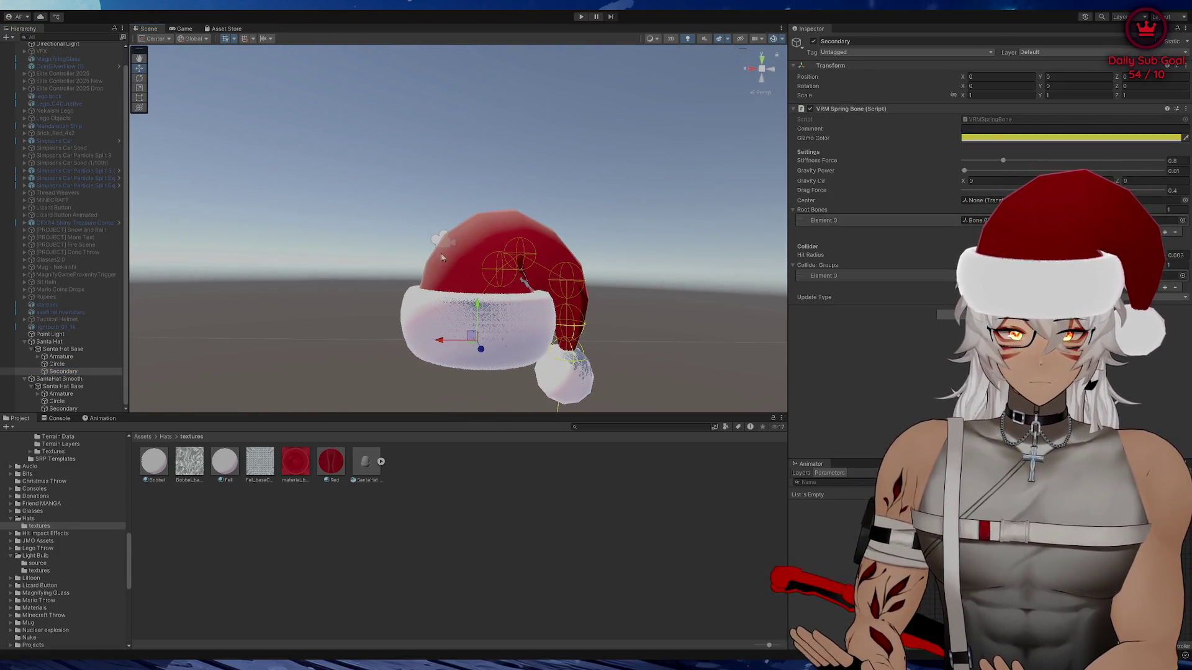
left_click_drag(499, 207, 495, 218)
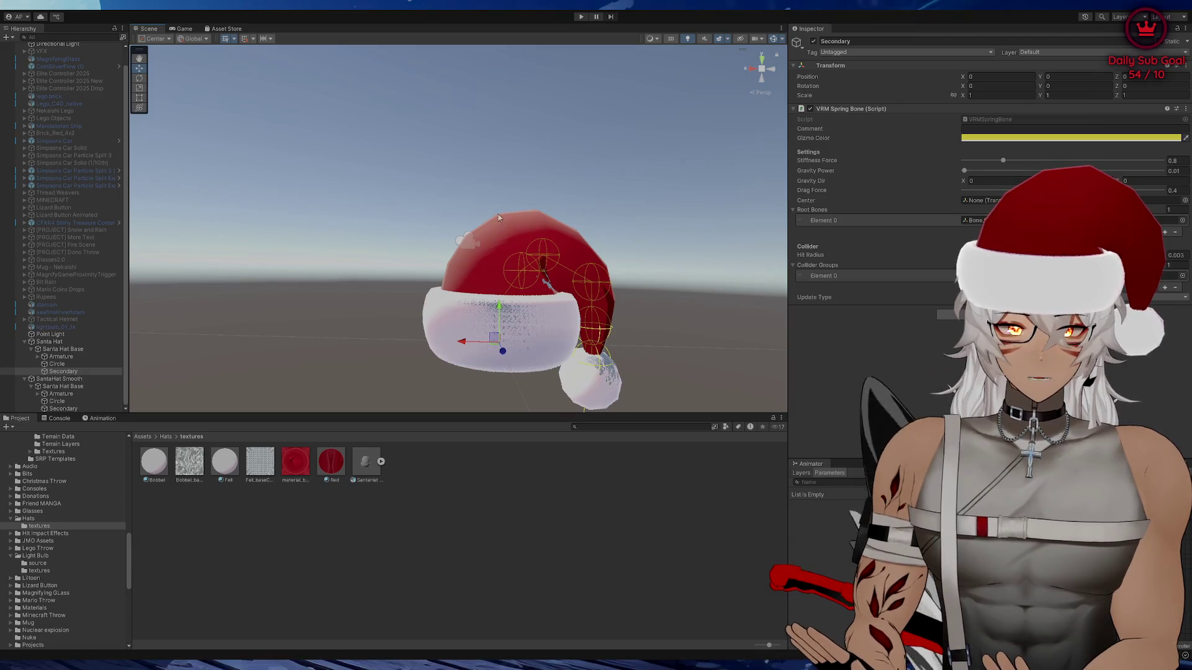
left_click(81, 342)
left_click(813, 41)
left_click_drag(648, 131, 676, 140)
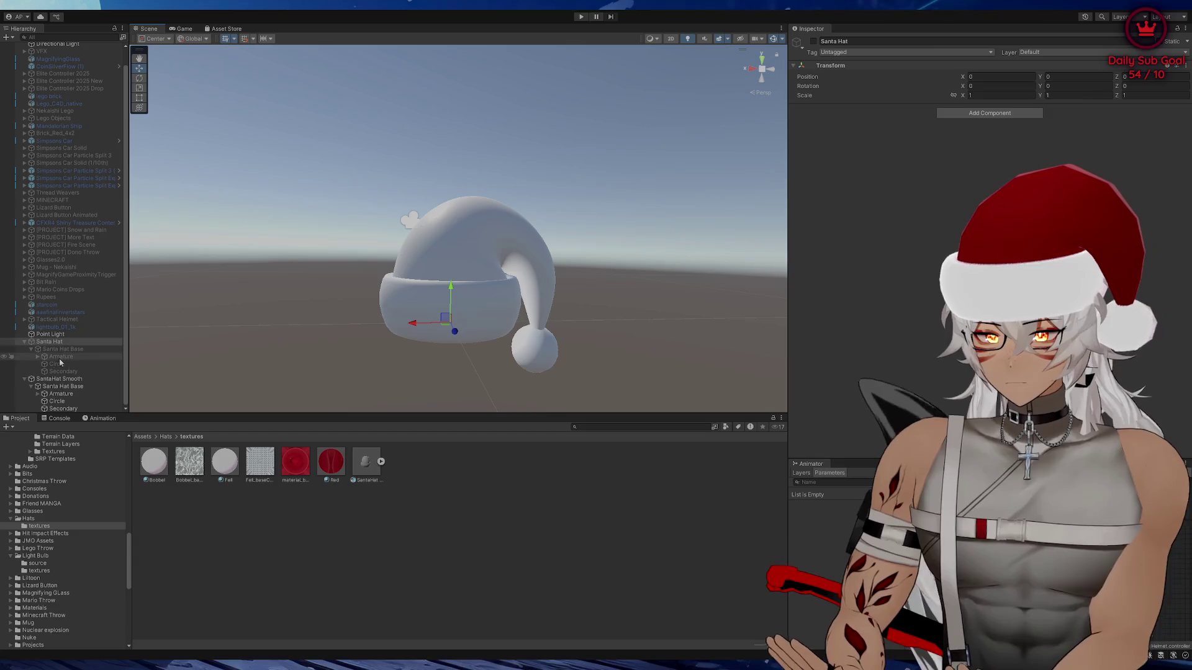
Select the smooth hat's Circle mesh and expand its Skinned Mesh Renderer materials
left_click(813, 41)
left_click(814, 41)
left_click(65, 386)
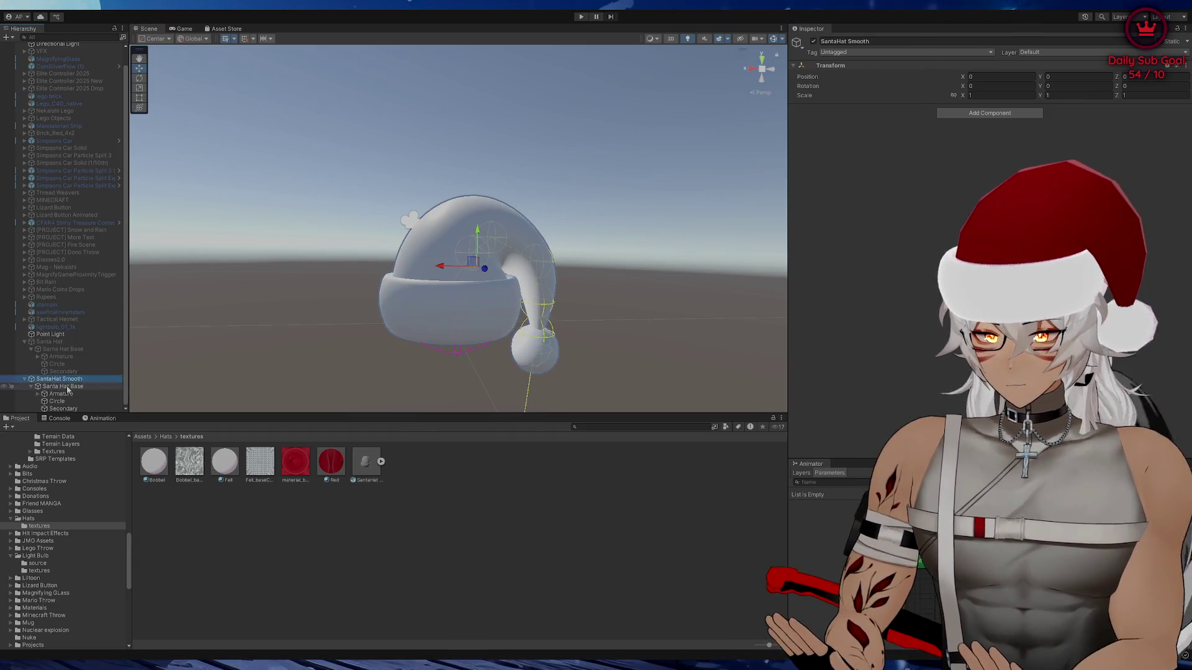
left_click(56, 401)
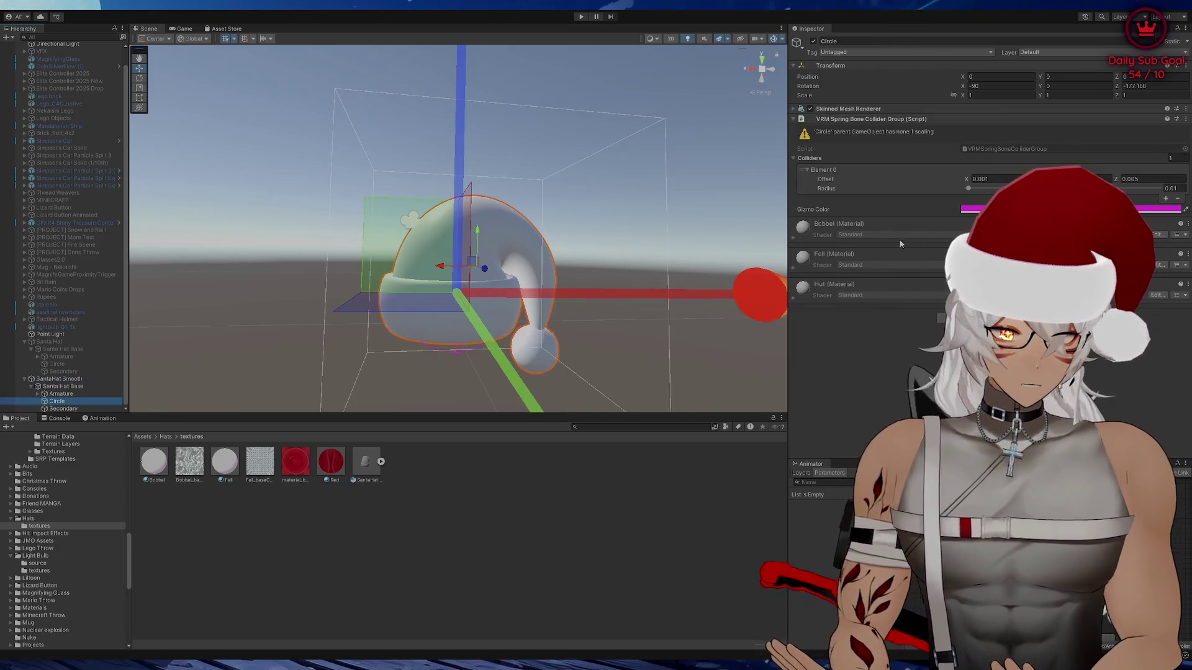
left_click(795, 109)
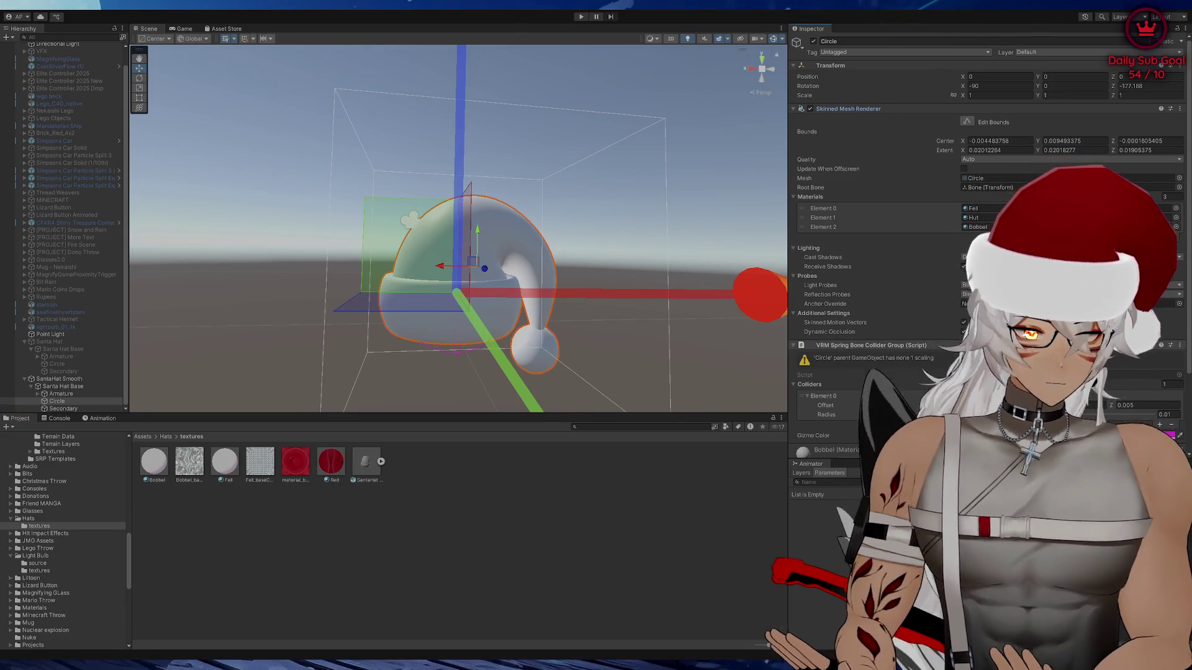
Assign the Red material to the first two slots and Fell to the brim slot
mouse_move(987, 225)
left_mouse_down()
mouse_move(468, 490)
mouse_move(401, 505)
left_mouse_up()
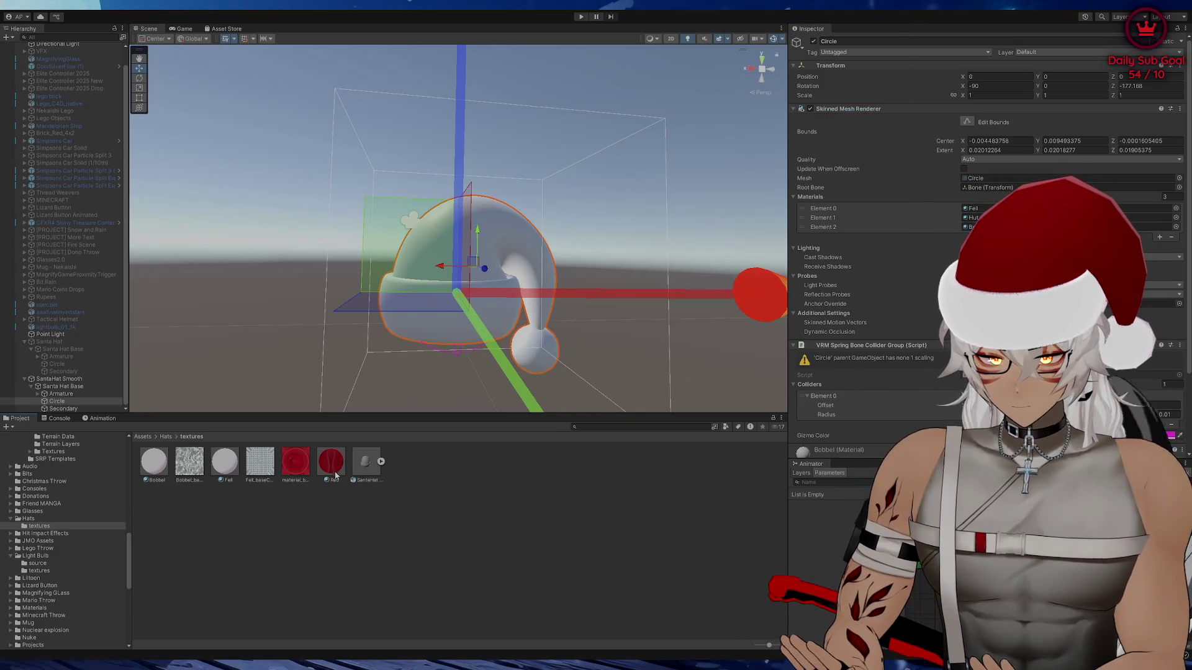
left_click_drag(336, 475, 534, 349)
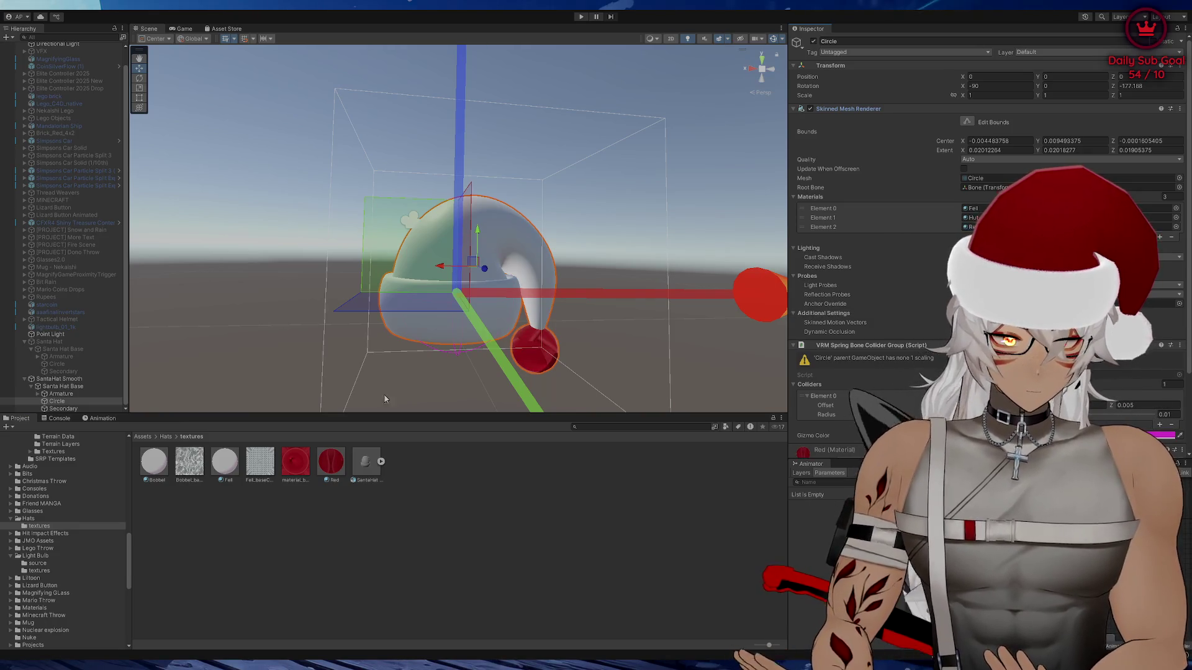
left_click(978, 209)
key("ctrl+v")
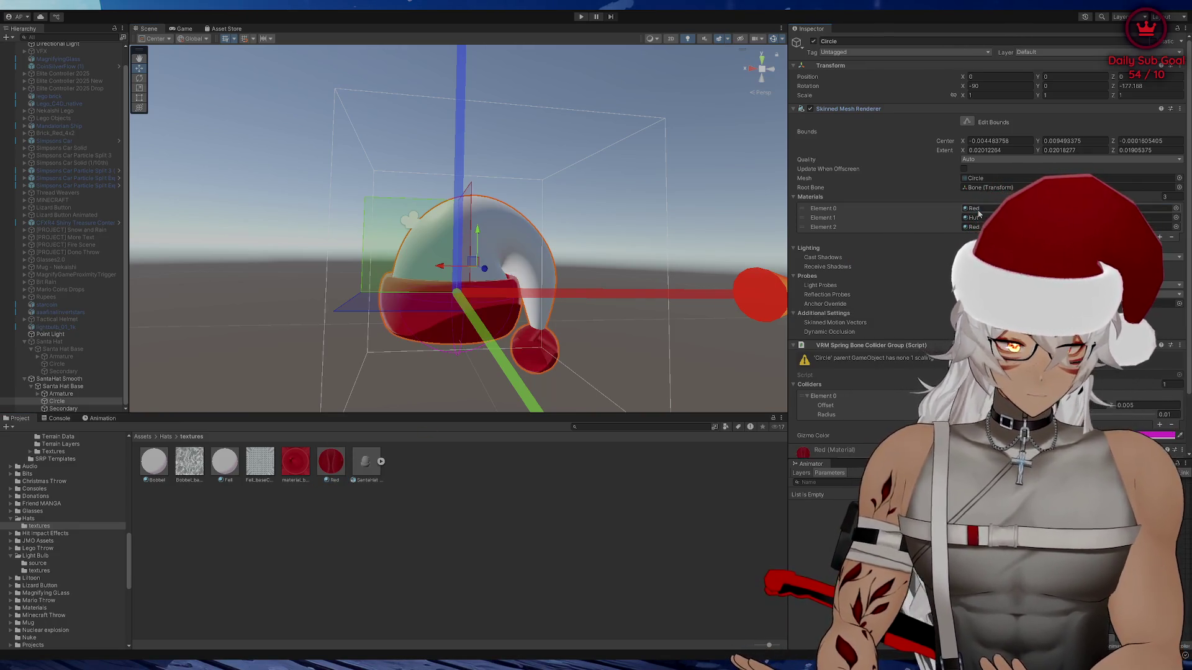
left_click(971, 227)
left_click(971, 218)
key("ctrl+v")
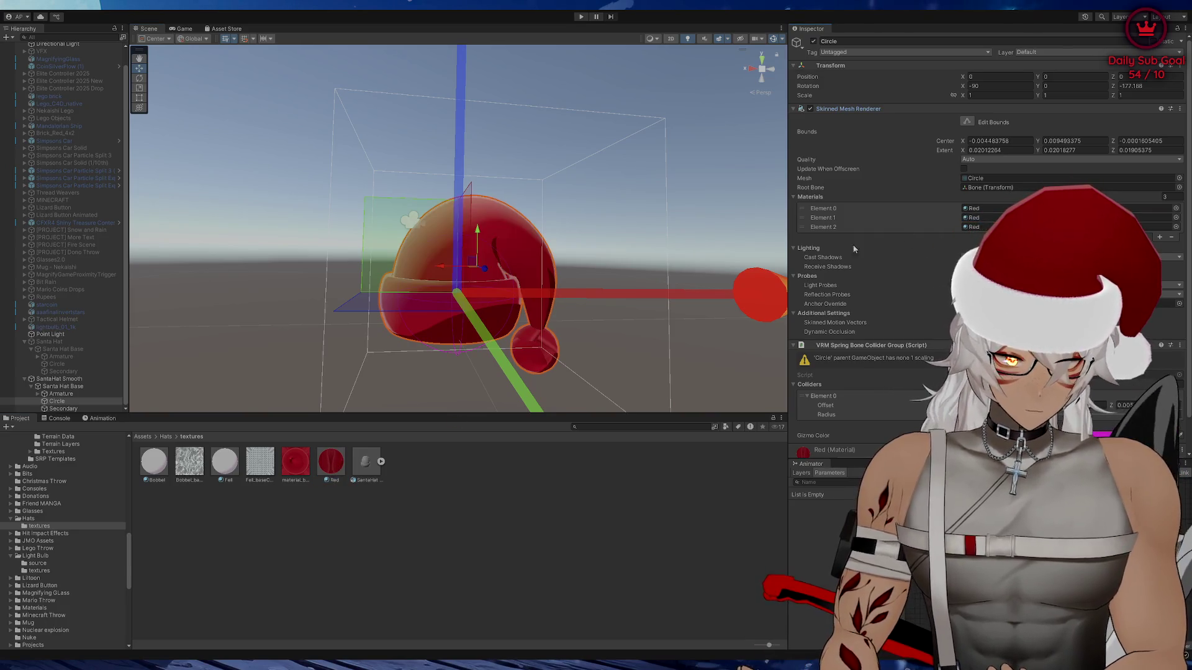
mouse_move(232, 475)
left_mouse_down()
mouse_move(972, 203)
mouse_move(971, 218)
left_mouse_up()
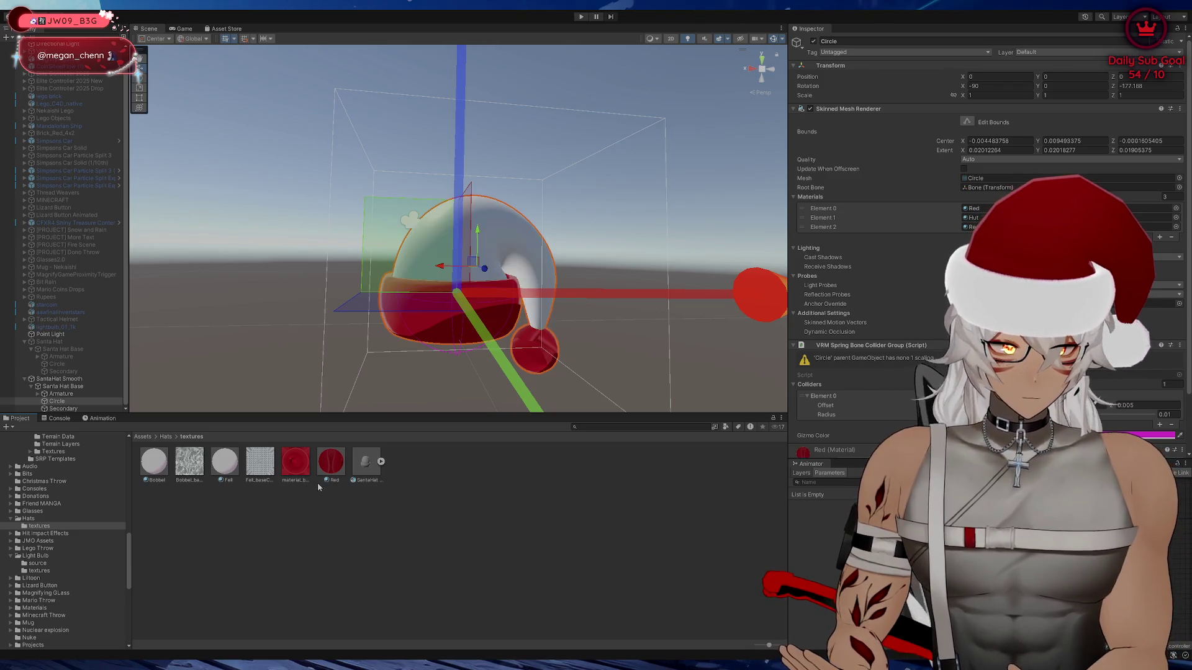
Put the Bobbel material on the bobble slot and deselect to view the result
key("Up")
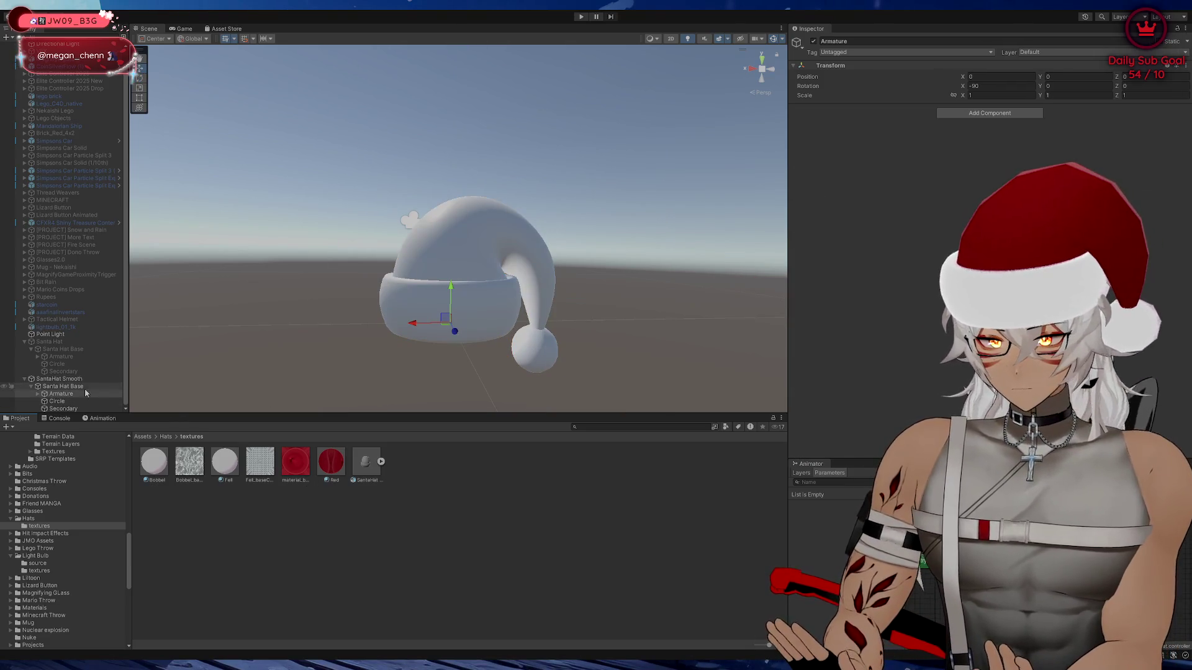
key("Down")
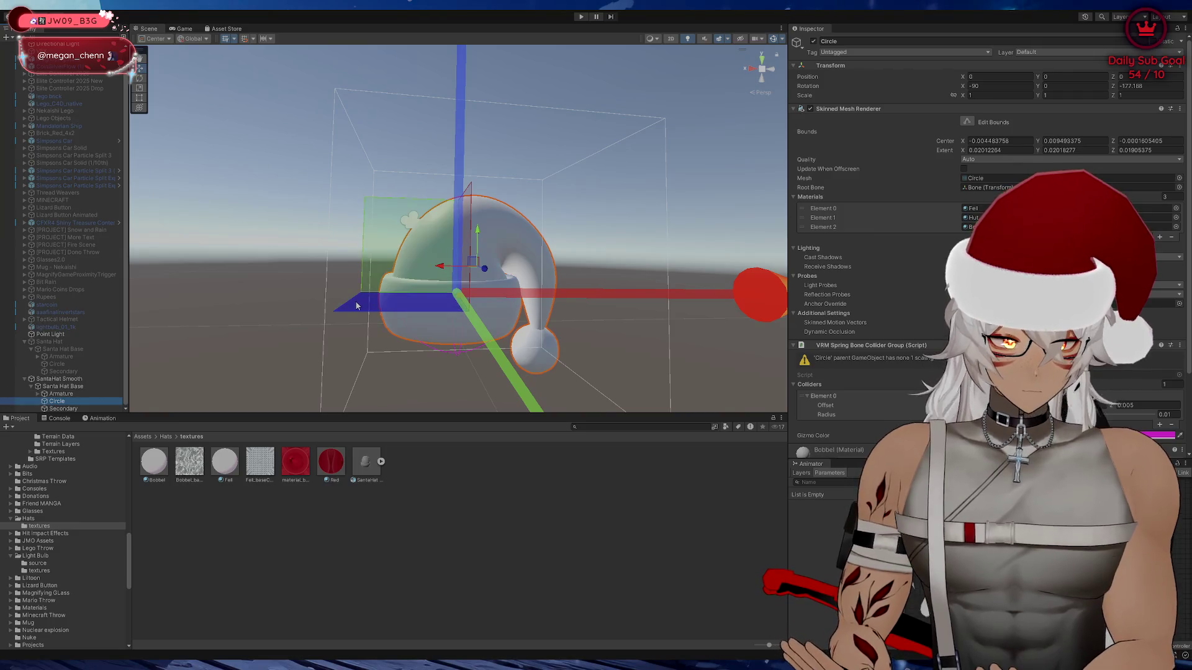
mouse_move(953, 222)
left_mouse_down()
mouse_move(969, 228)
mouse_move(968, 217)
left_mouse_up()
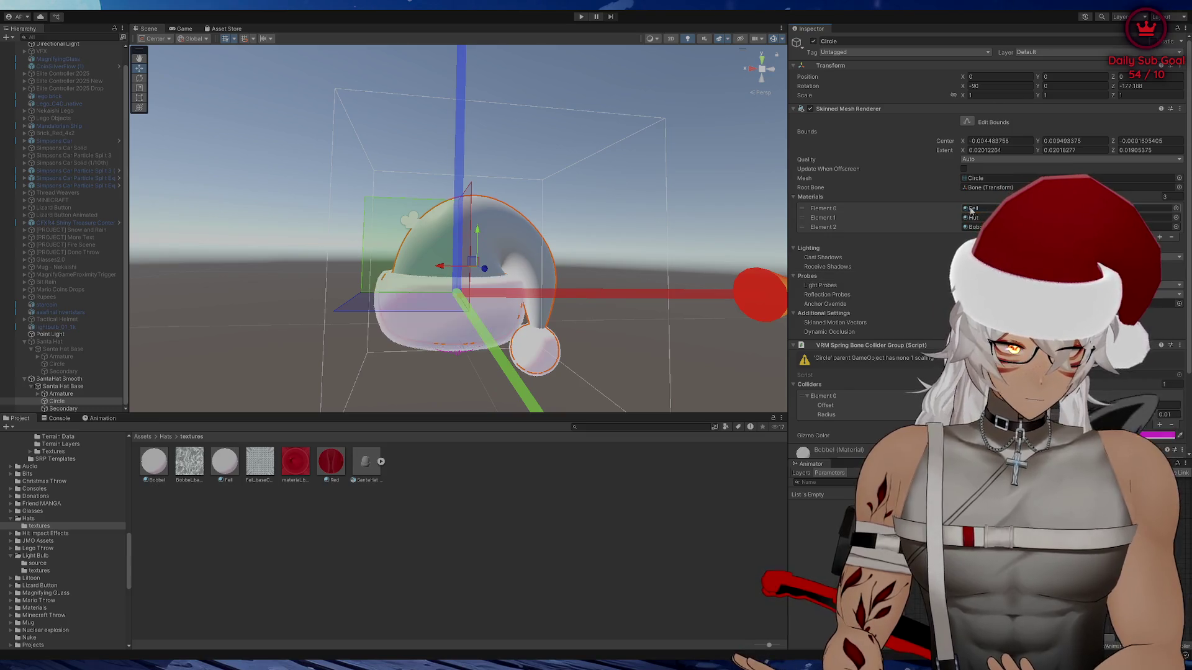
left_click(681, 239)
scroll(681, 240, "down", 3)
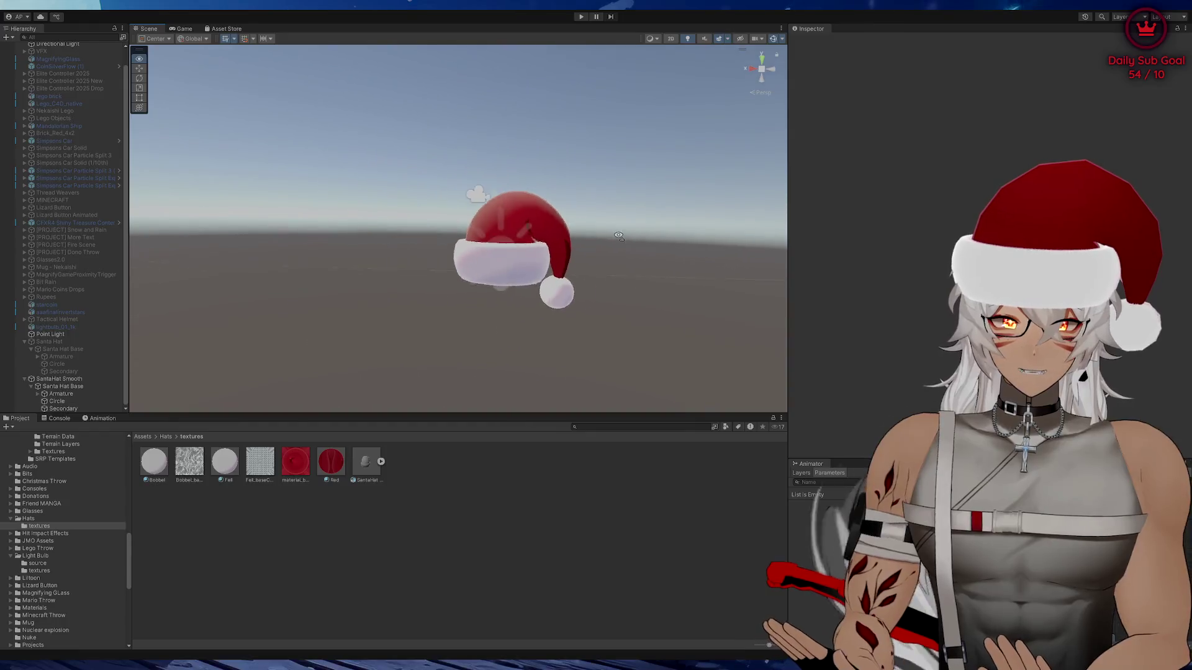
Zoom in on the hat, select SantaHat Smooth and enter play mode
scroll(681, 239, "up", 5)
scroll(681, 240, "down", 4)
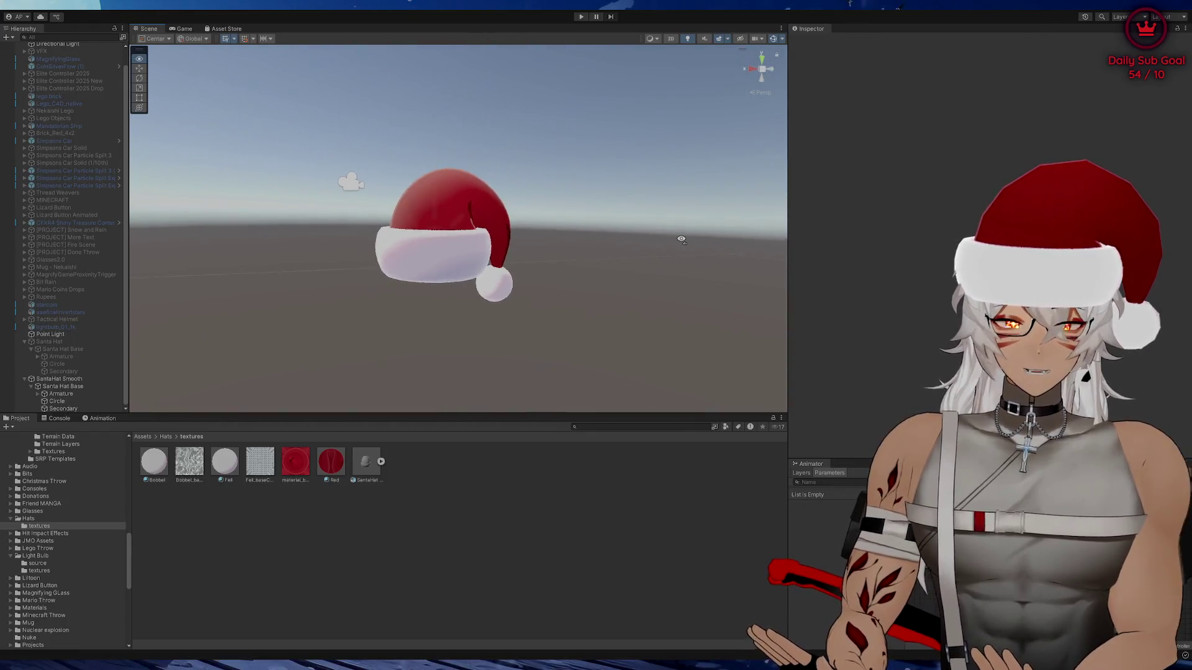
left_click_drag(681, 240, 654, 245)
scroll(676, 242, "up", 3)
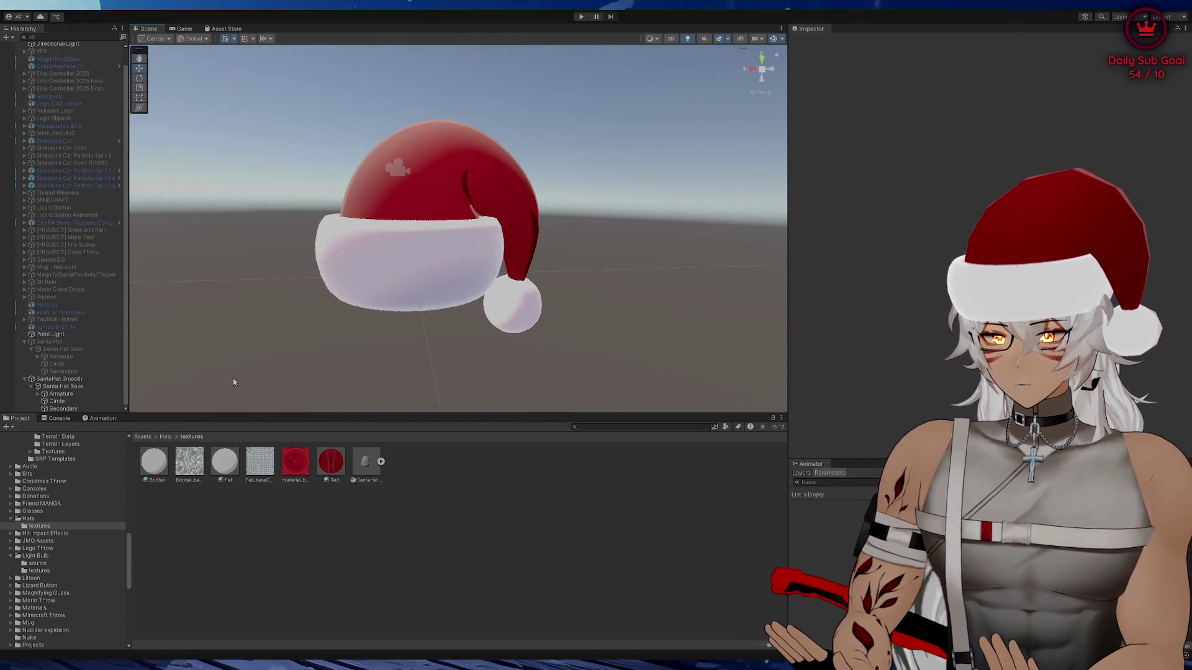
left_click(63, 409)
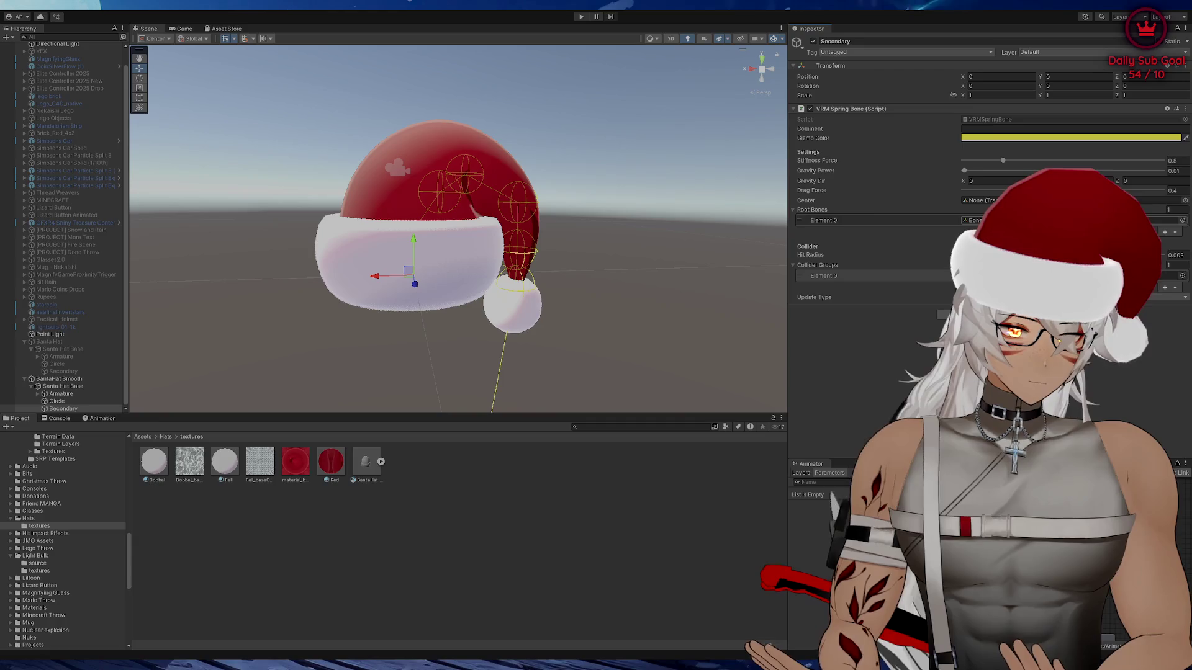
left_click(58, 378)
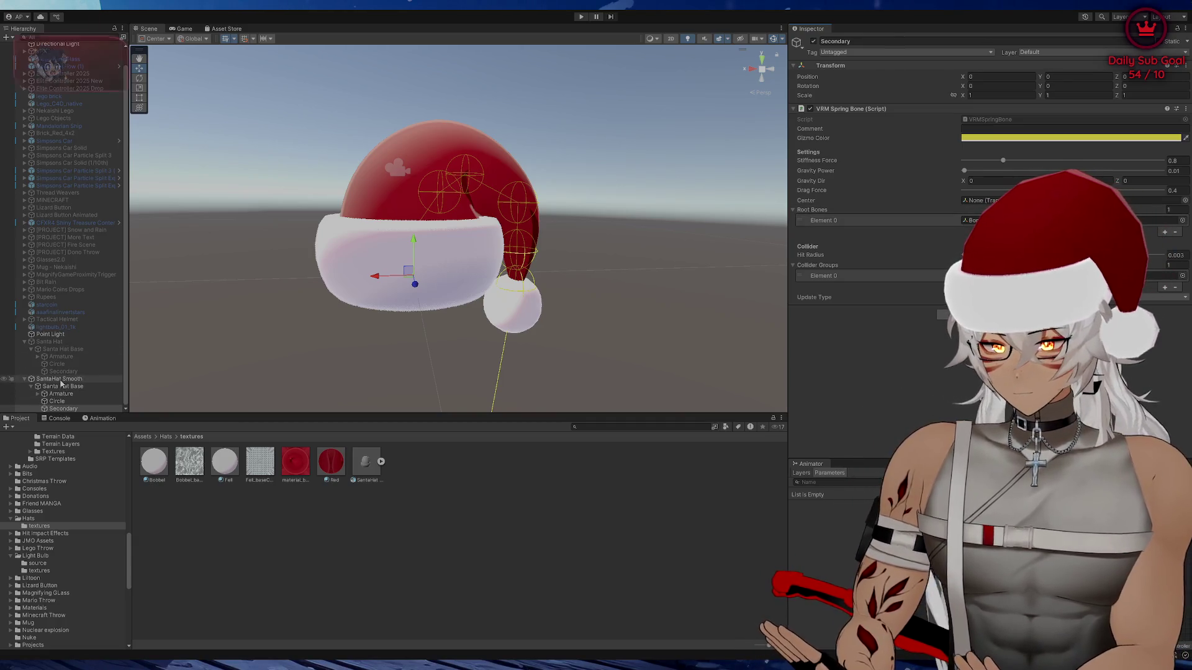
left_click(580, 18)
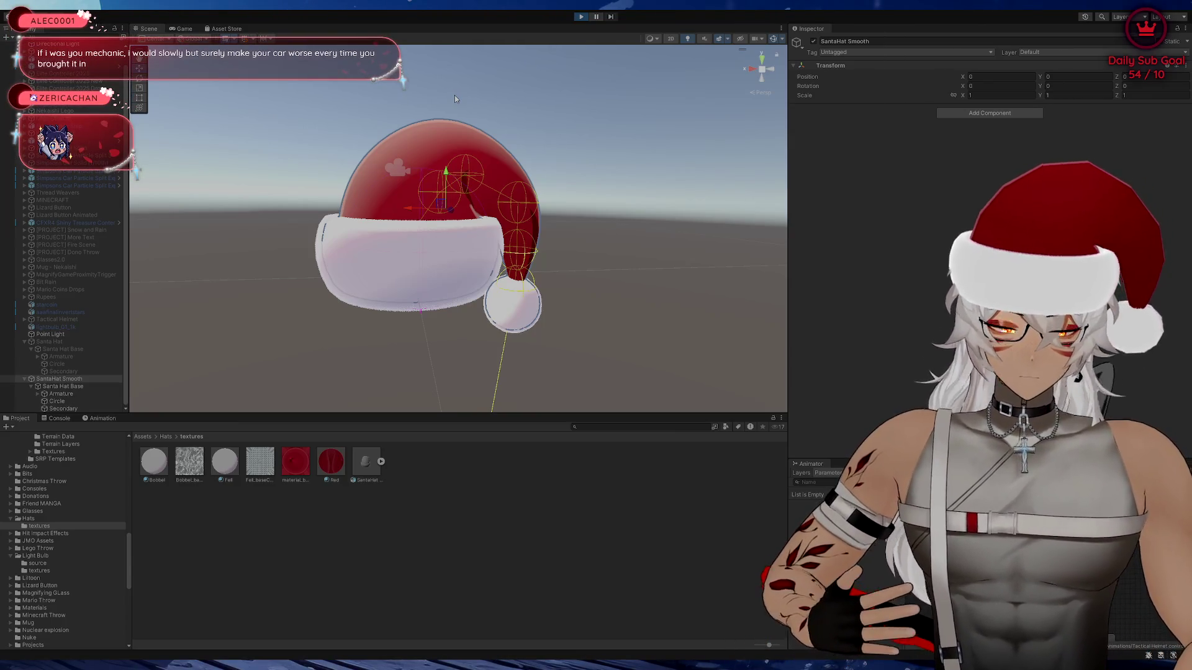
Switch to the Scene view and show Secondary's VRM Spring Bone settings (stiffness 0.8, gravity 0.01, drag 0.4)
left_click(147, 28)
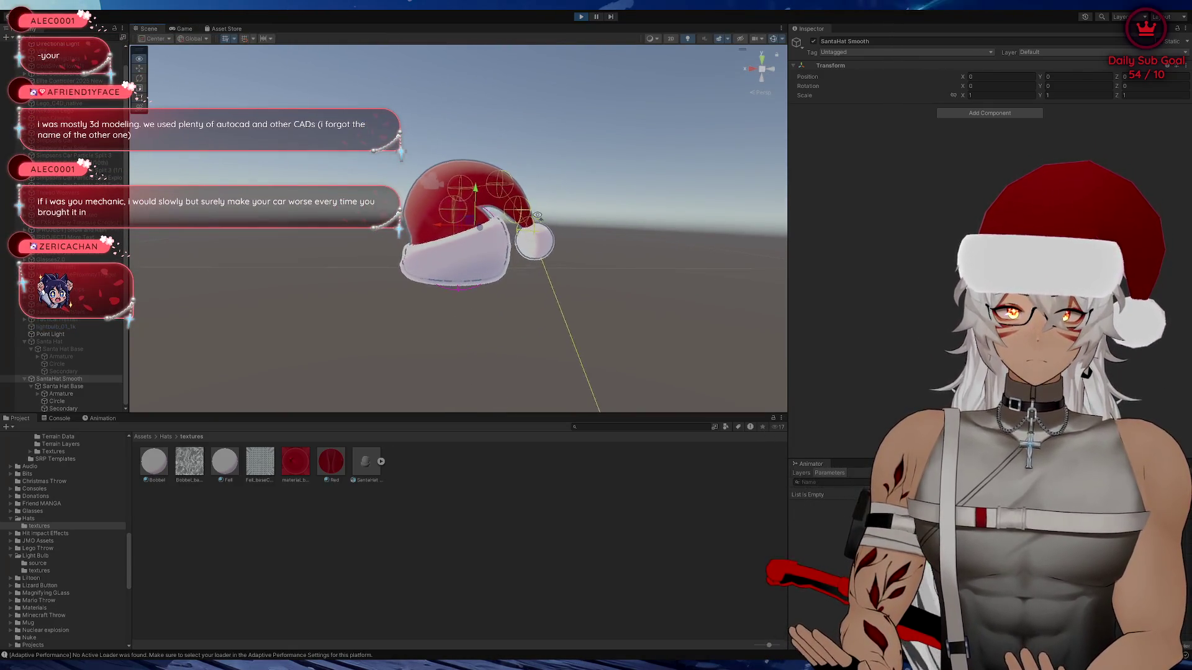
mouse_move(537, 216)
left_mouse_down()
mouse_move(586, 287)
mouse_move(514, 197)
left_mouse_up()
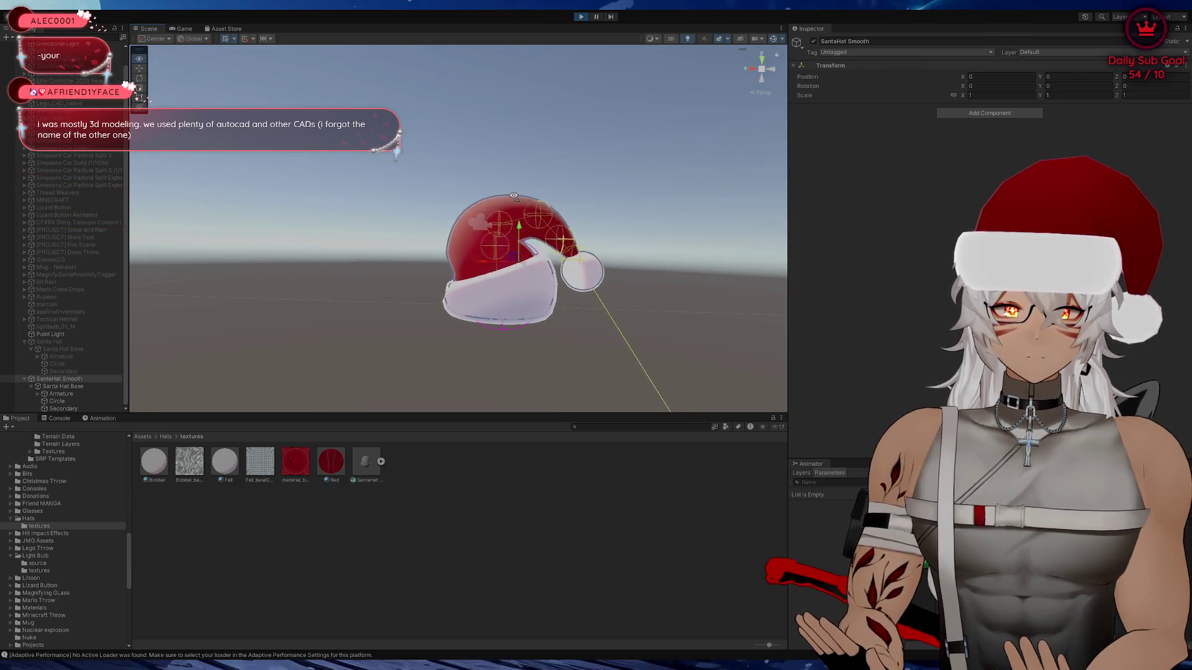
left_click_drag(514, 196, 515, 201)
left_click(89, 409)
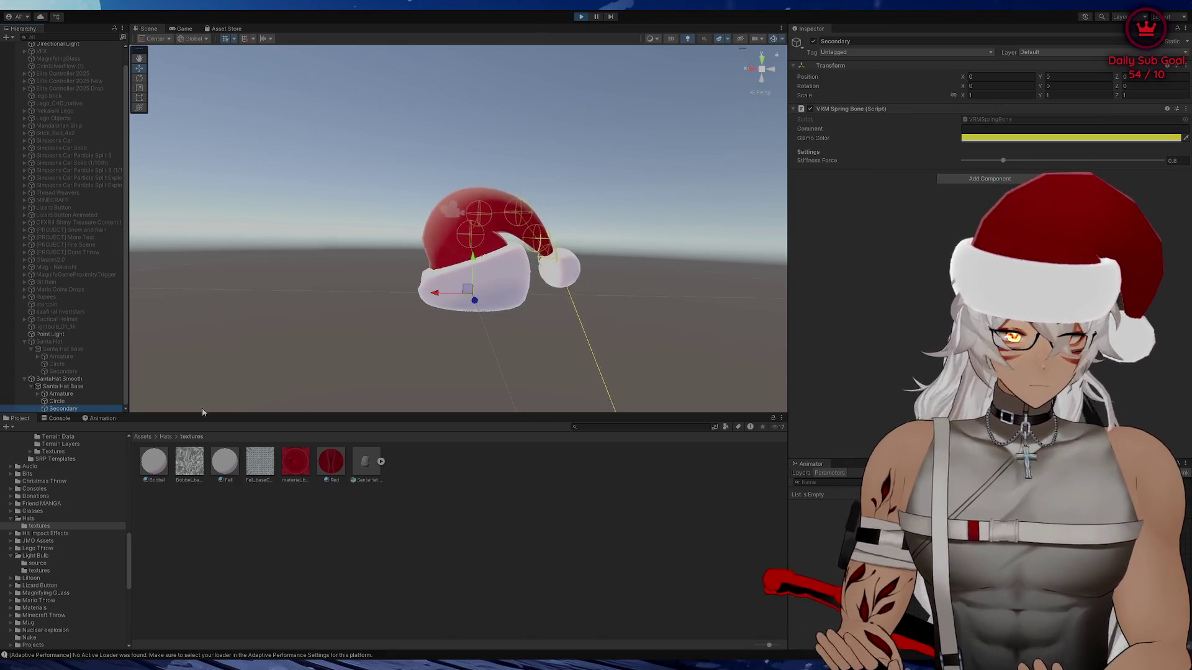
left_click(796, 110)
left_click(798, 110)
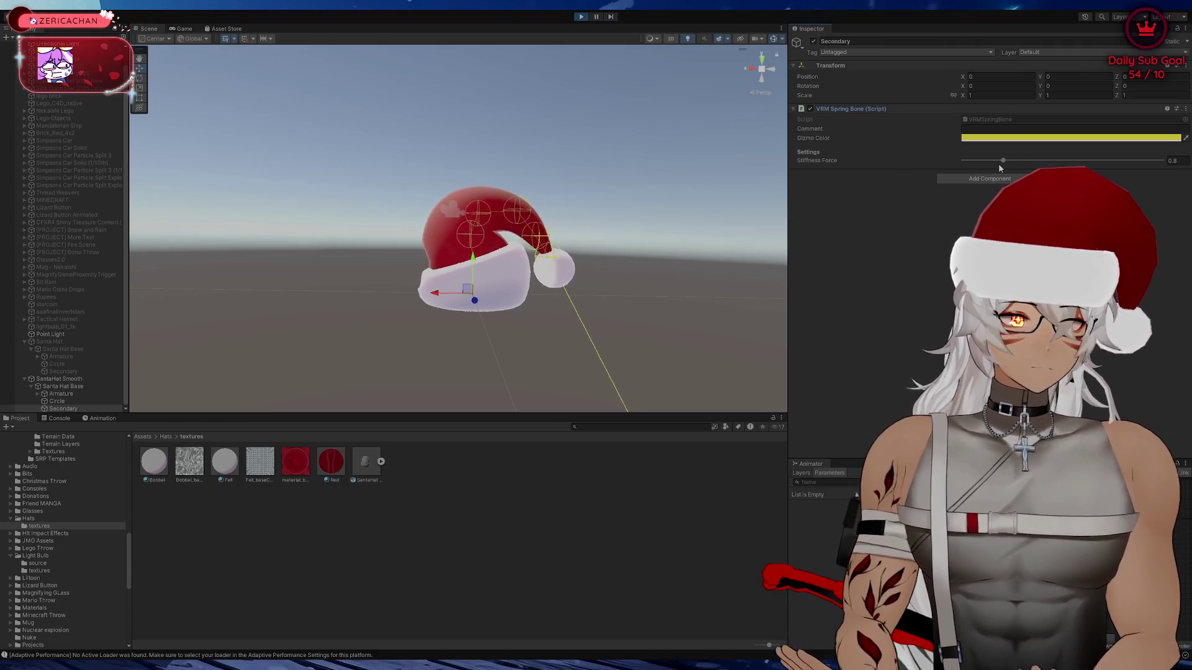
left_click(56, 401)
left_click(59, 408)
left_click(57, 401)
left_click(60, 408)
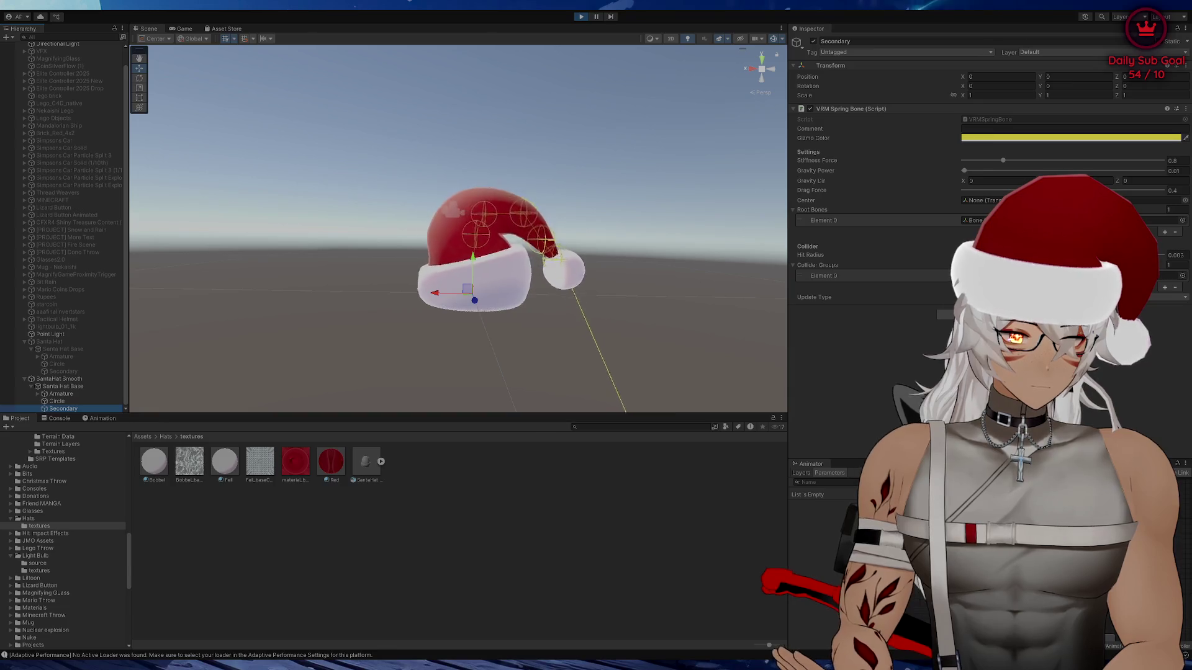
Set the Secondary spring bone's Hit Radius to 0.003 and watch the hat swing
left_click(1182, 257)
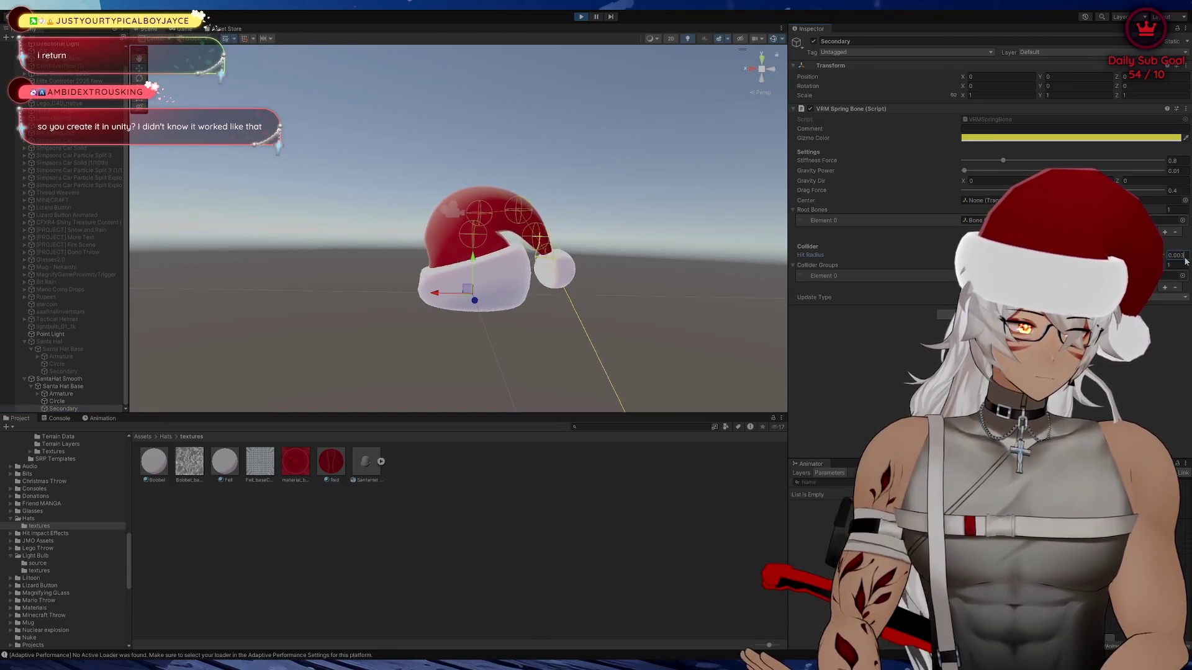
type("0.002")
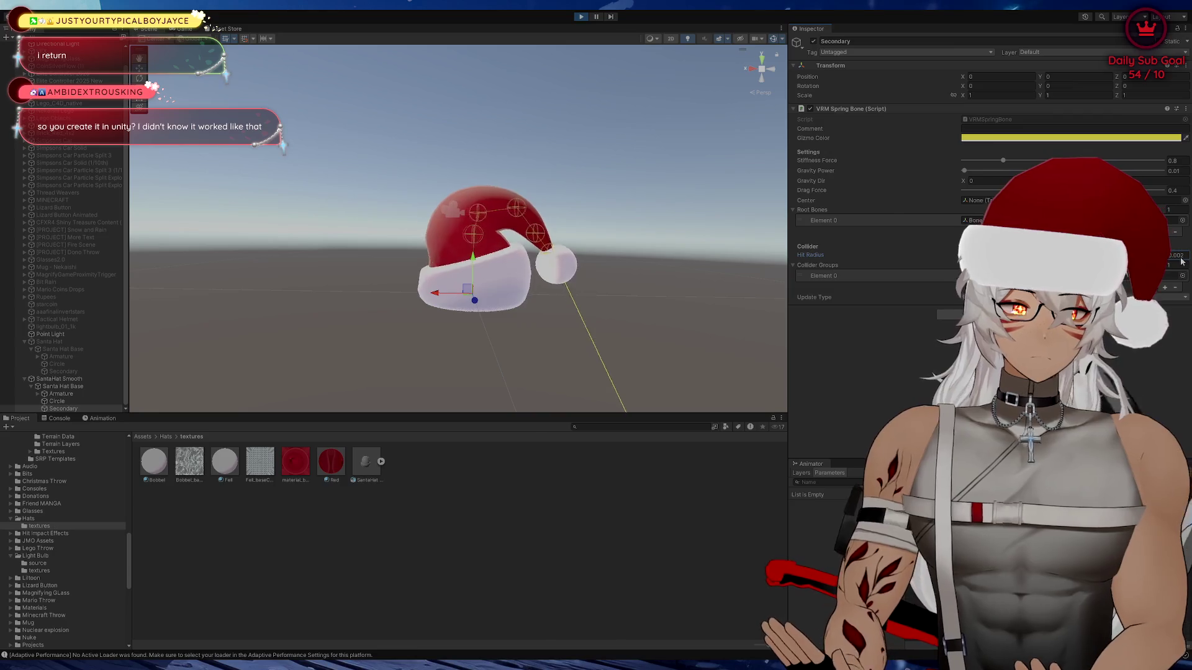
type("0.003")
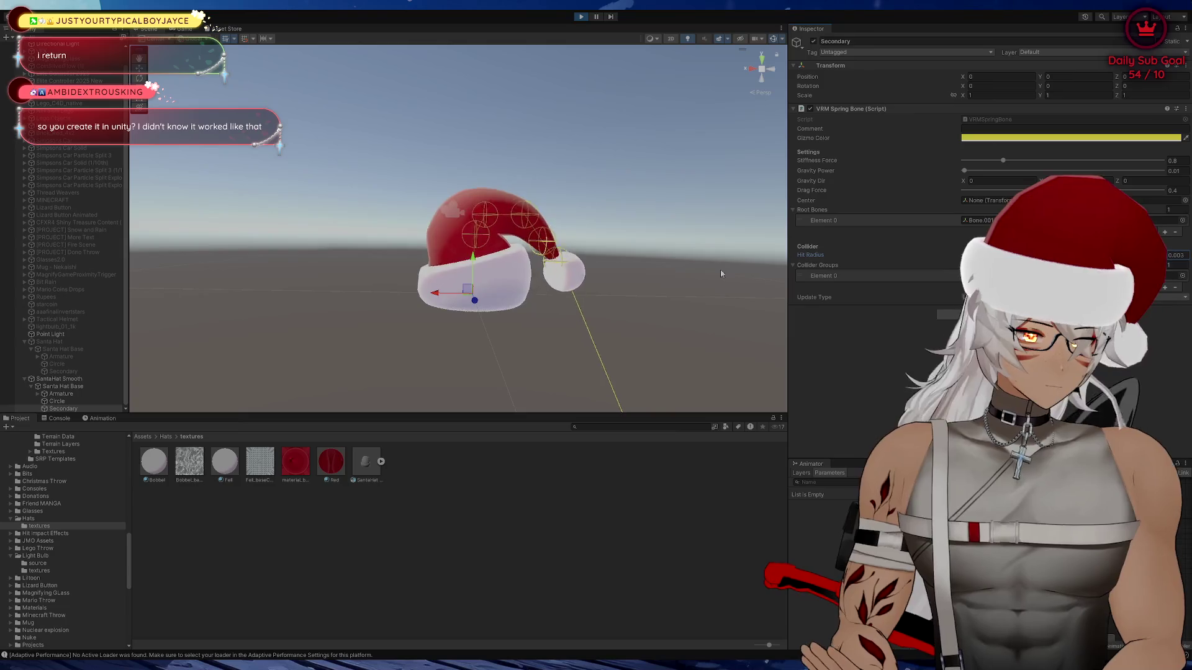
scroll(745, 264, "up", 5)
mouse_move(751, 261)
left_mouse_down()
mouse_move(638, 339)
mouse_move(686, 172)
mouse_move(700, 301)
mouse_move(718, 287)
left_mouse_up()
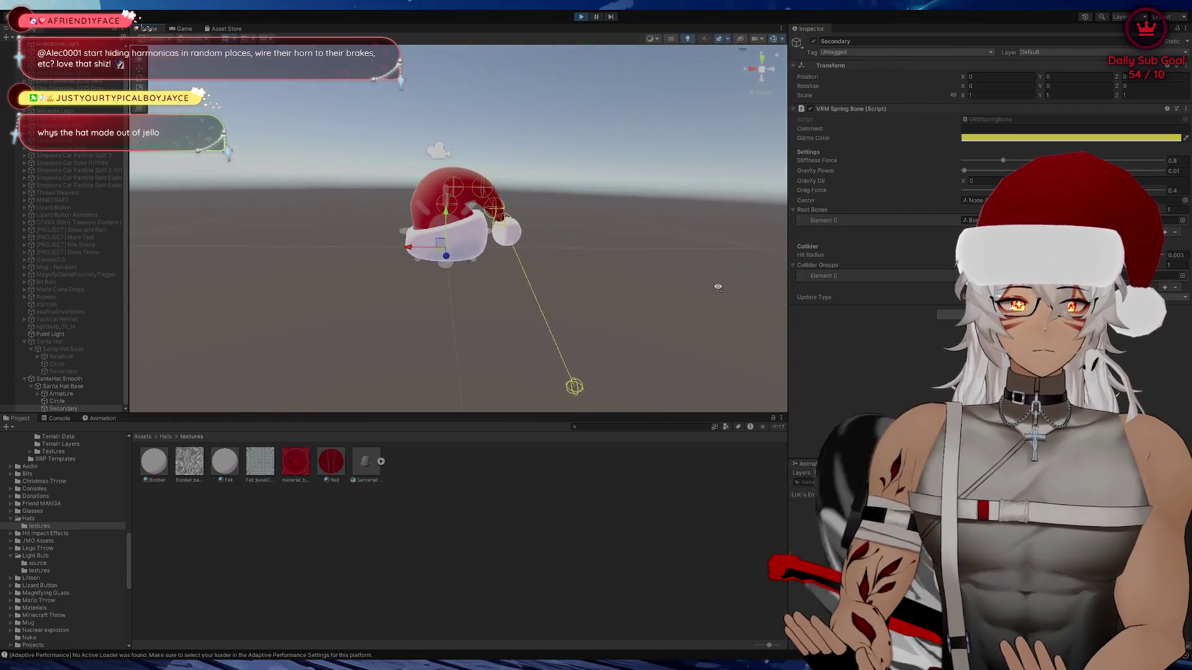
scroll(718, 287, "up", 5)
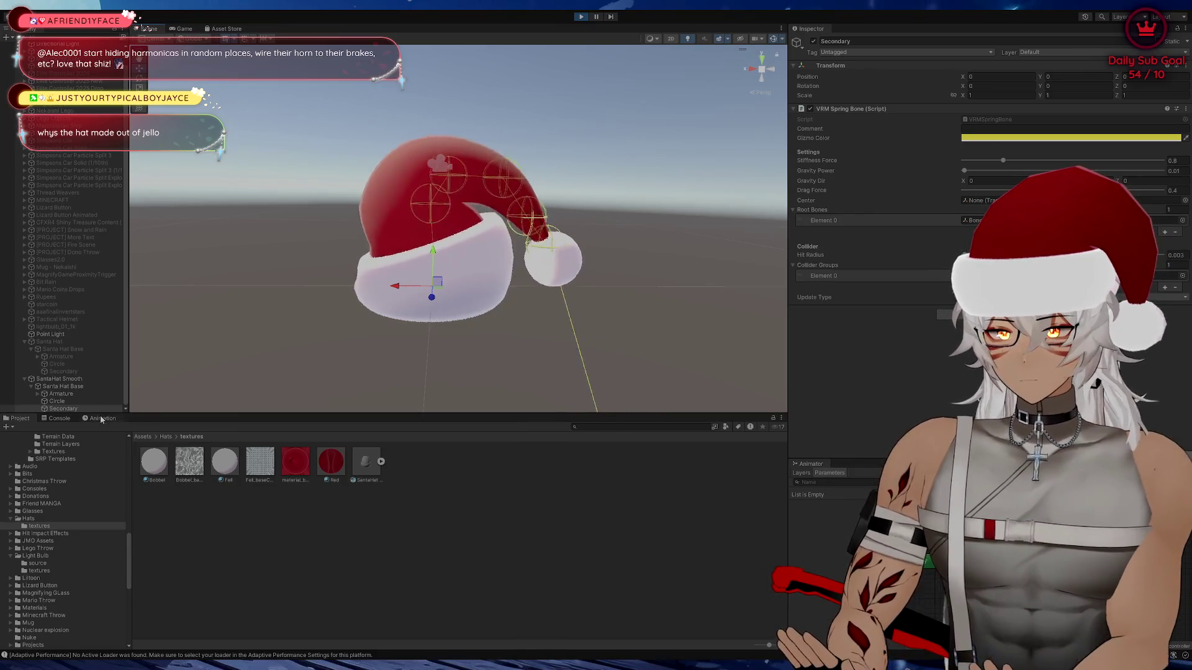
Expand the hat's Armature to show the Bone chain and watch the bobble jiggle
left_click(412, 307)
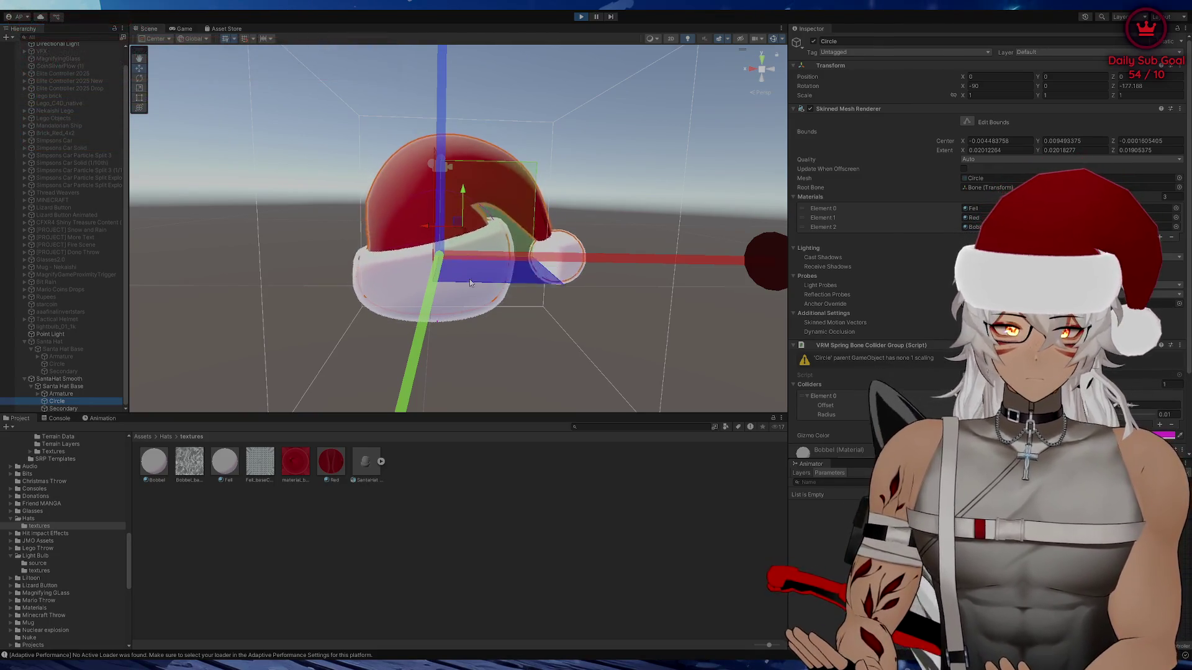
left_click(81, 408)
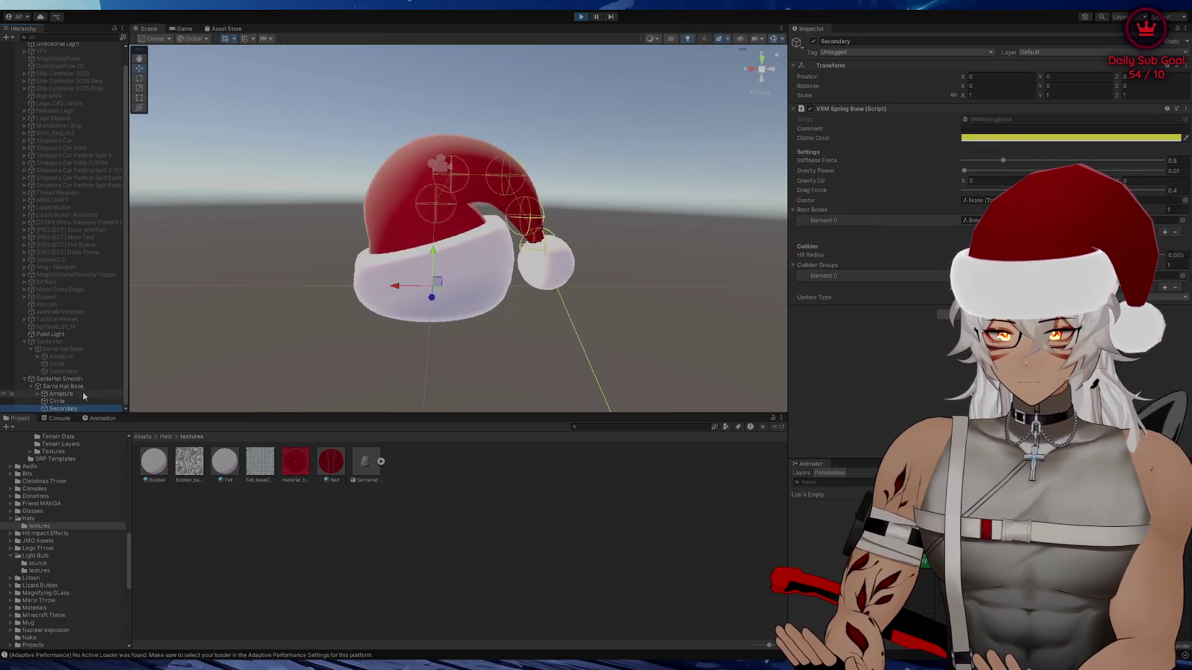
left_click(37, 394)
scroll(75, 406, "down", 1)
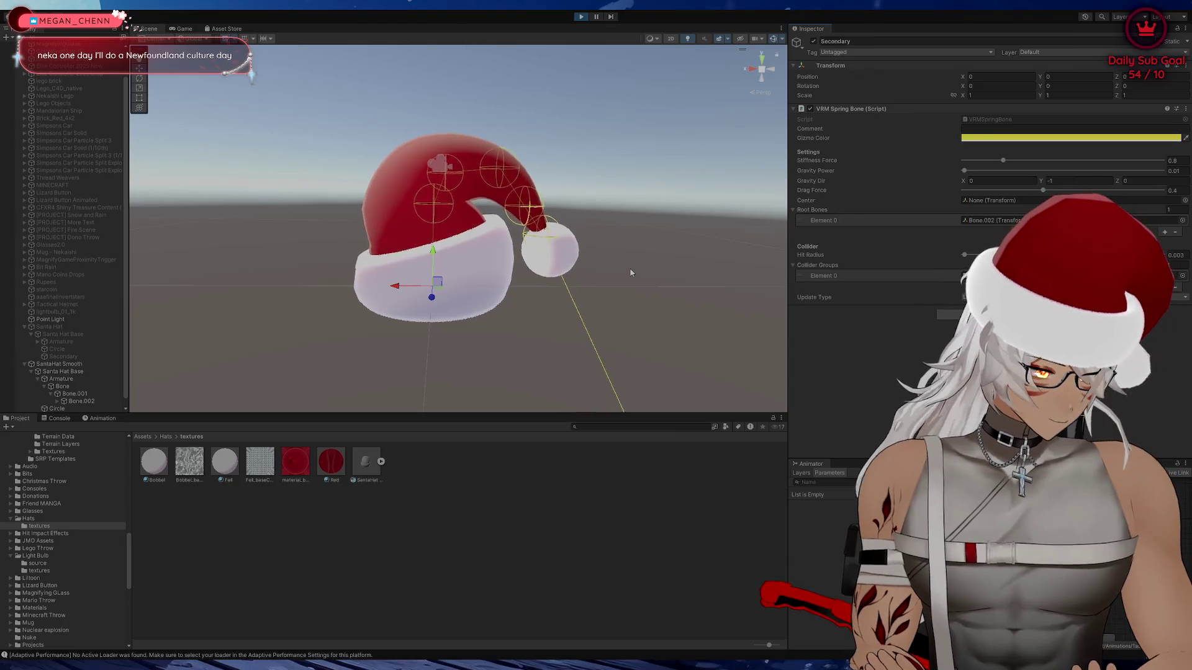
mouse_move(483, 345)
left_mouse_down()
mouse_move(538, 357)
mouse_move(477, 335)
mouse_move(557, 327)
mouse_move(460, 348)
mouse_move(494, 330)
left_mouse_up()
scroll(501, 337, "up", 3)
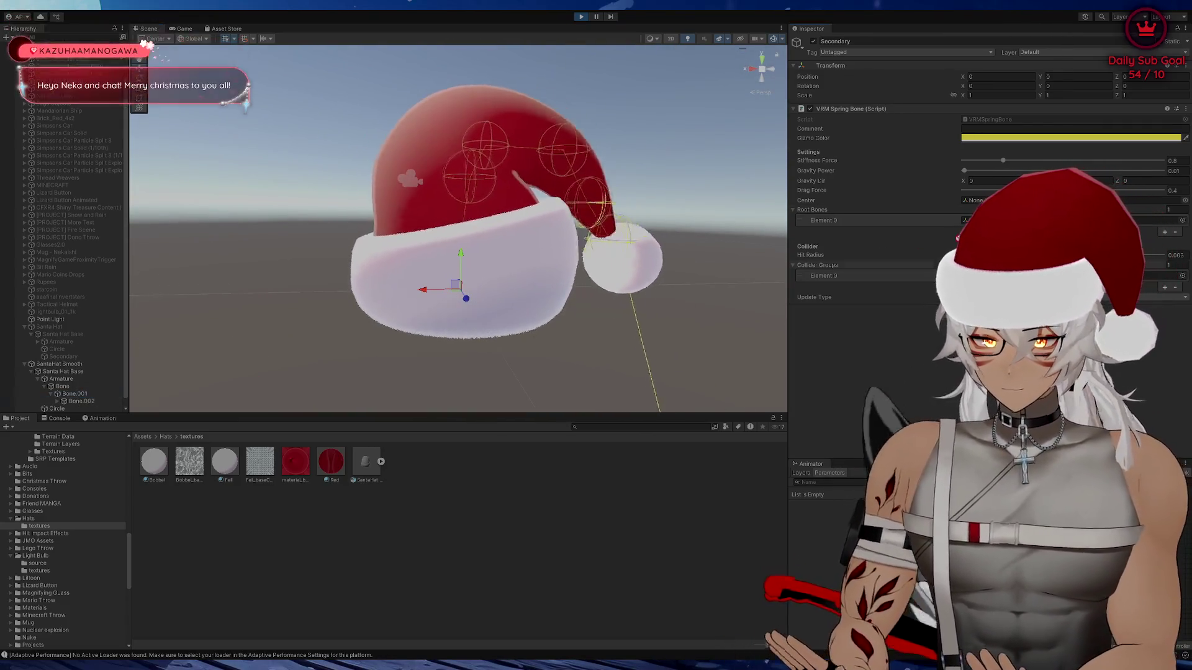
scroll(689, 236, "down", 5)
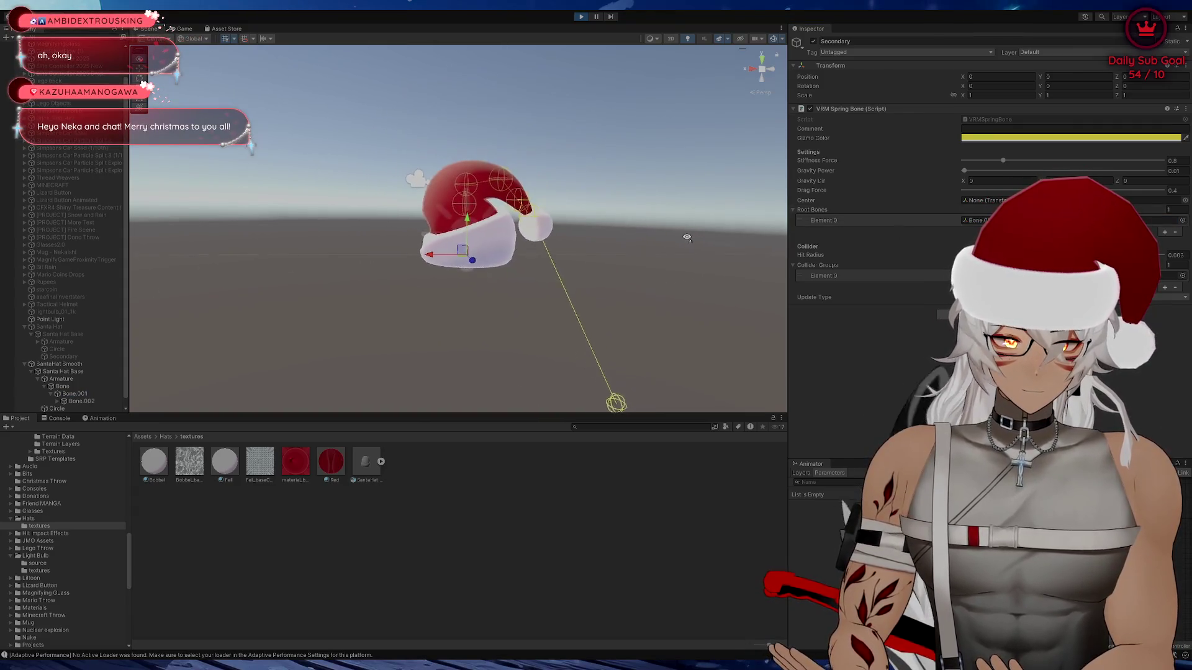
scroll(680, 235, "up", 8)
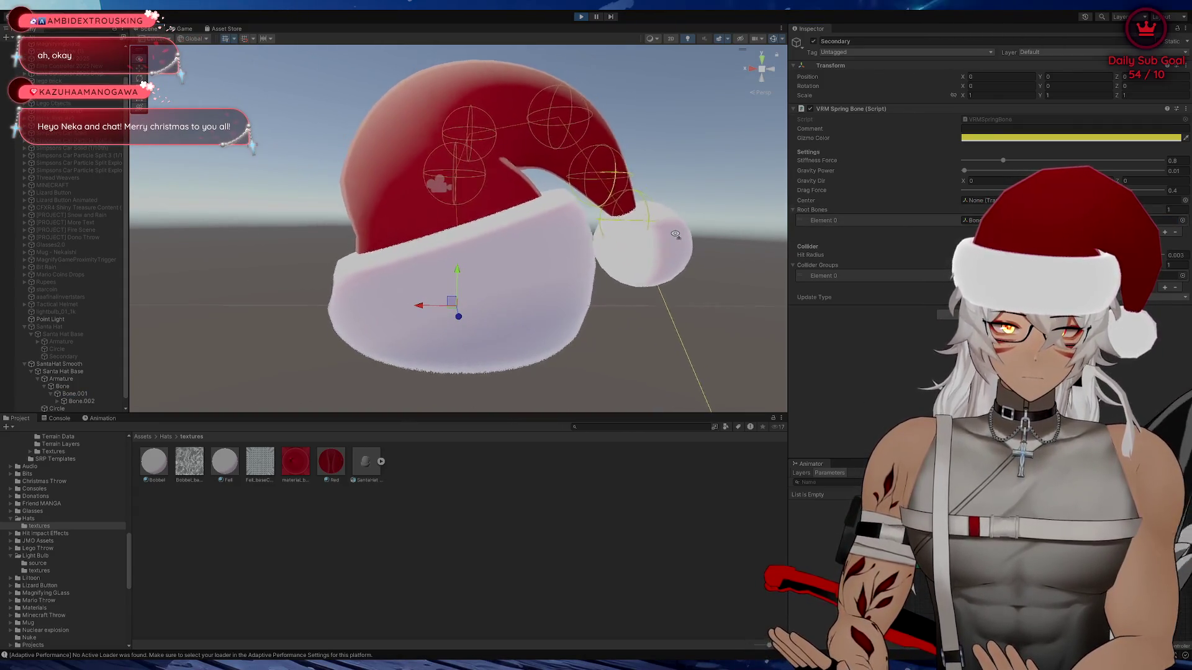
scroll(675, 234, "down", 5)
scroll(676, 234, "up", 3)
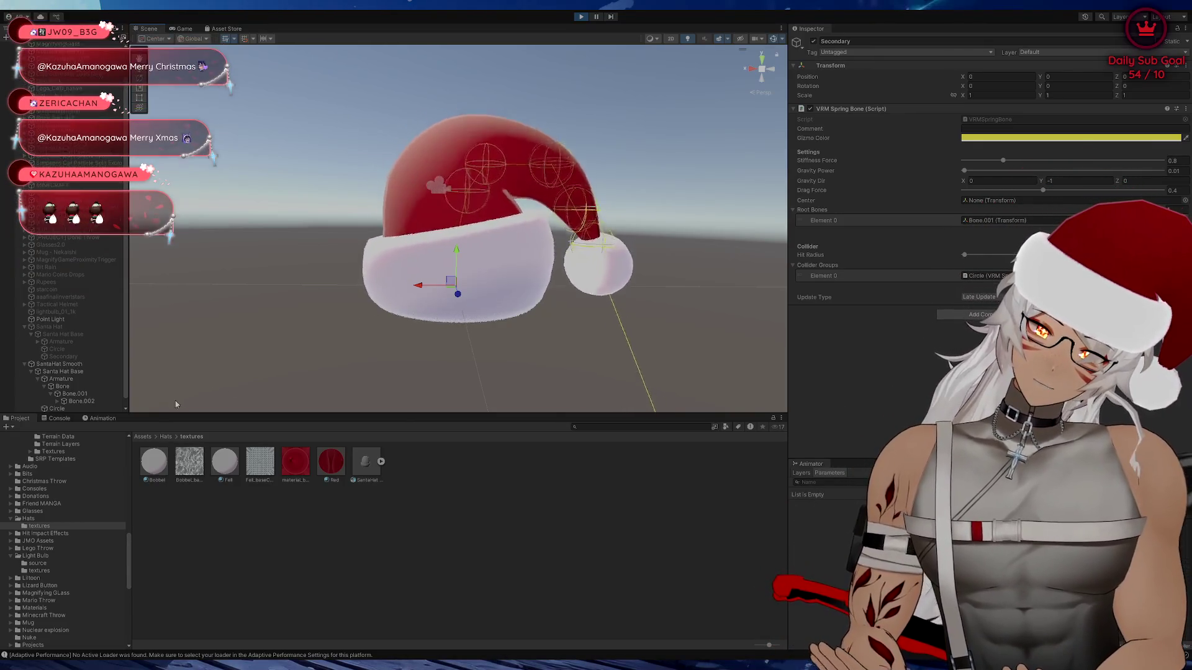
left_click(85, 371)
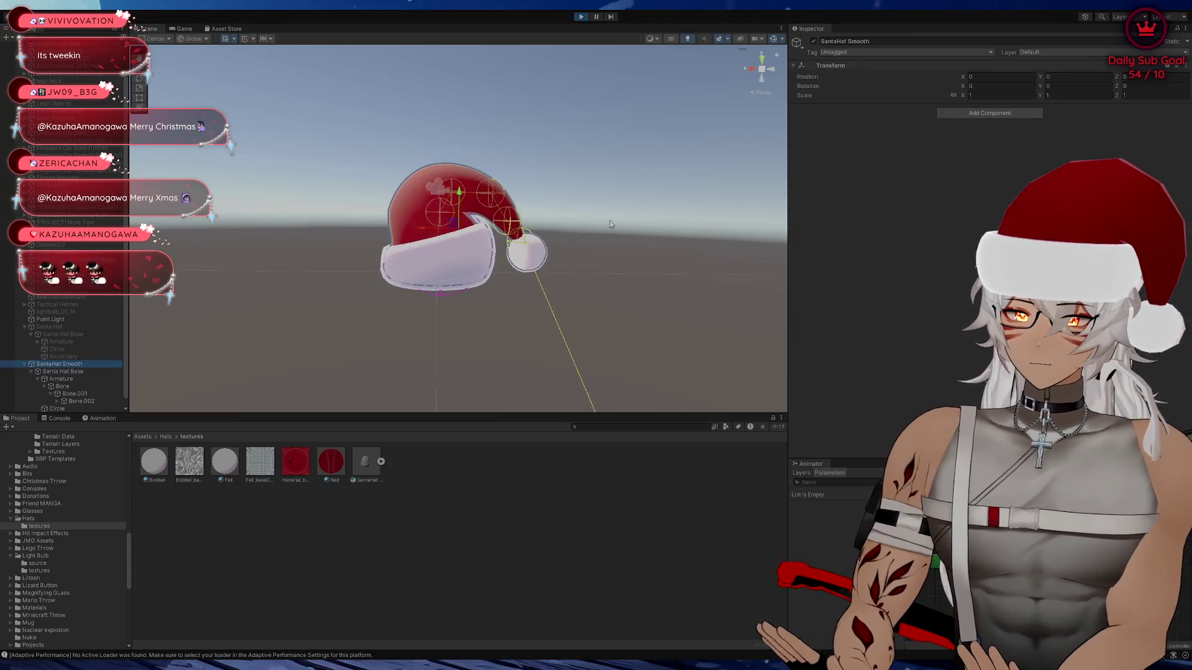
left_click(813, 41)
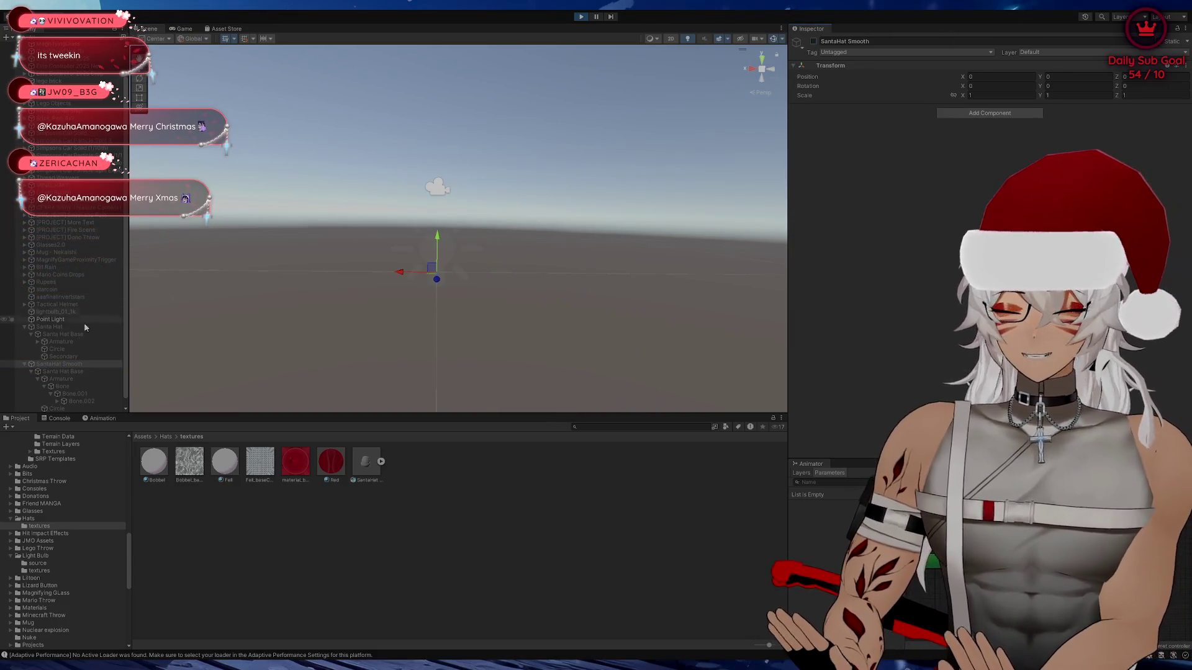
left_click(57, 326)
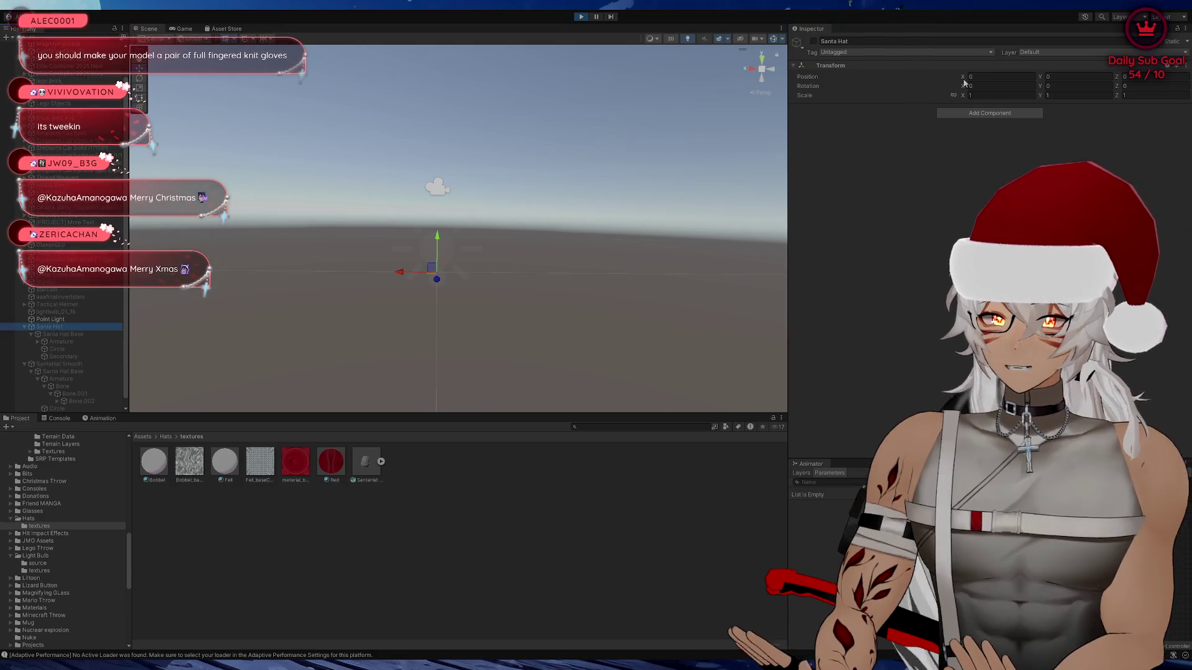
left_click(813, 42)
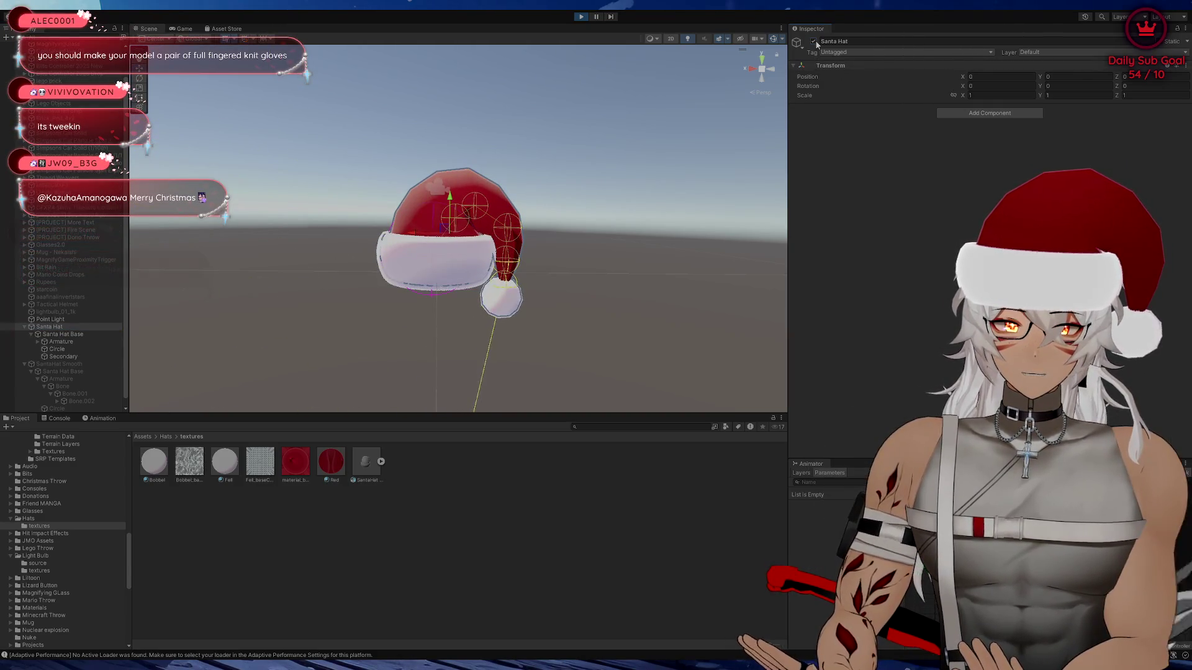
left_click_drag(708, 124, 768, 116)
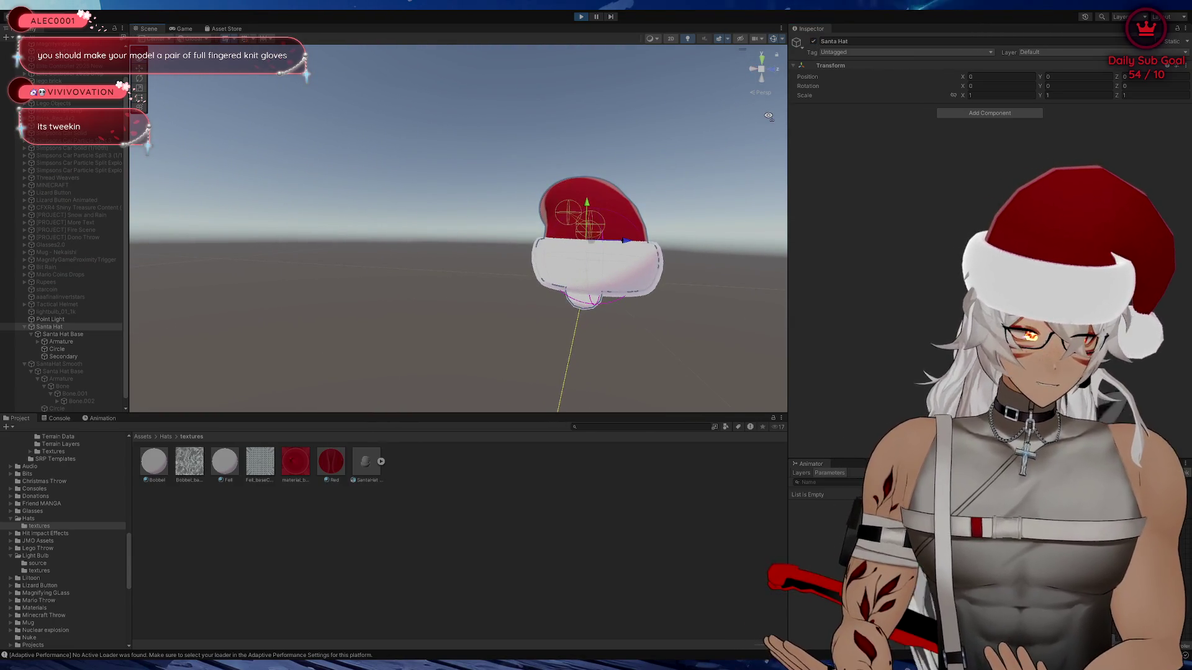
left_click_drag(768, 117, 607, 122)
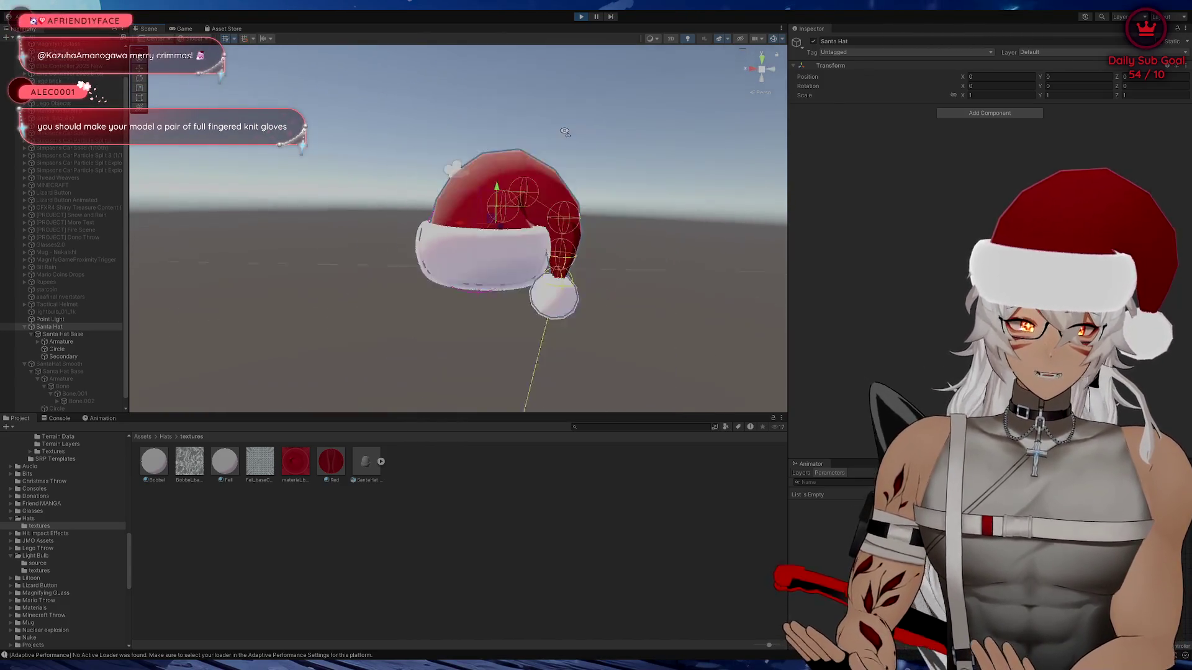
scroll(602, 124, "down", 3)
scroll(577, 127, "up", 6)
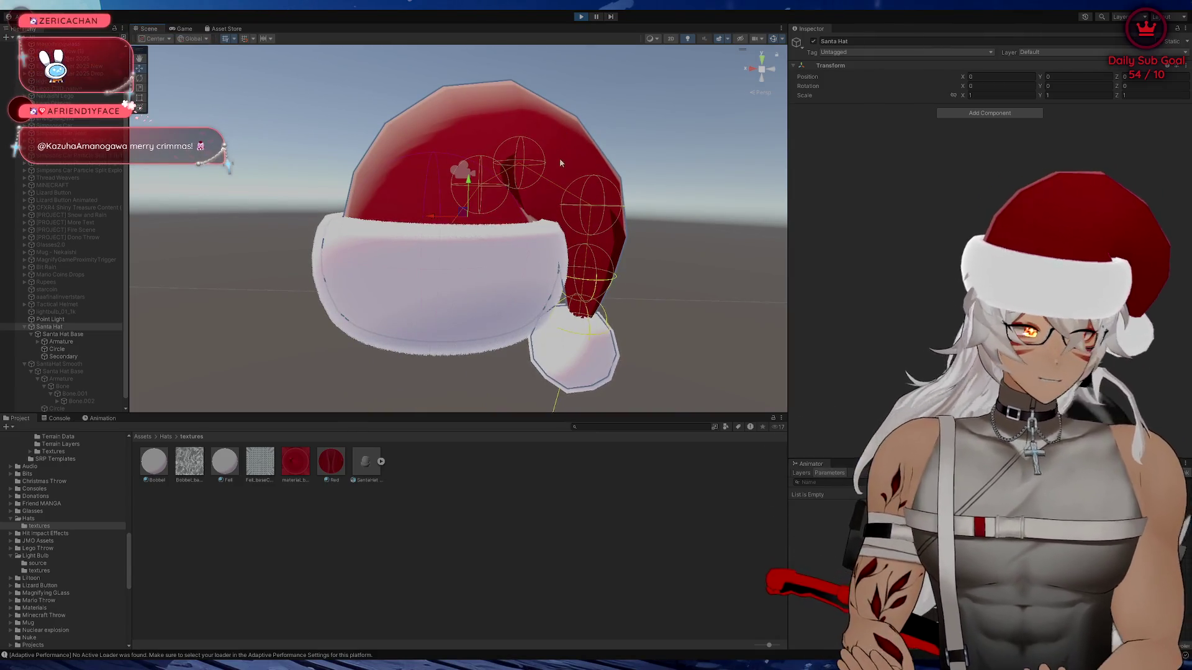
scroll(560, 158, "down", 5)
scroll(611, 174, "up", 3)
left_click_drag(612, 174, 602, 177)
scroll(602, 177, "down", 3)
scroll(604, 176, "up", 4)
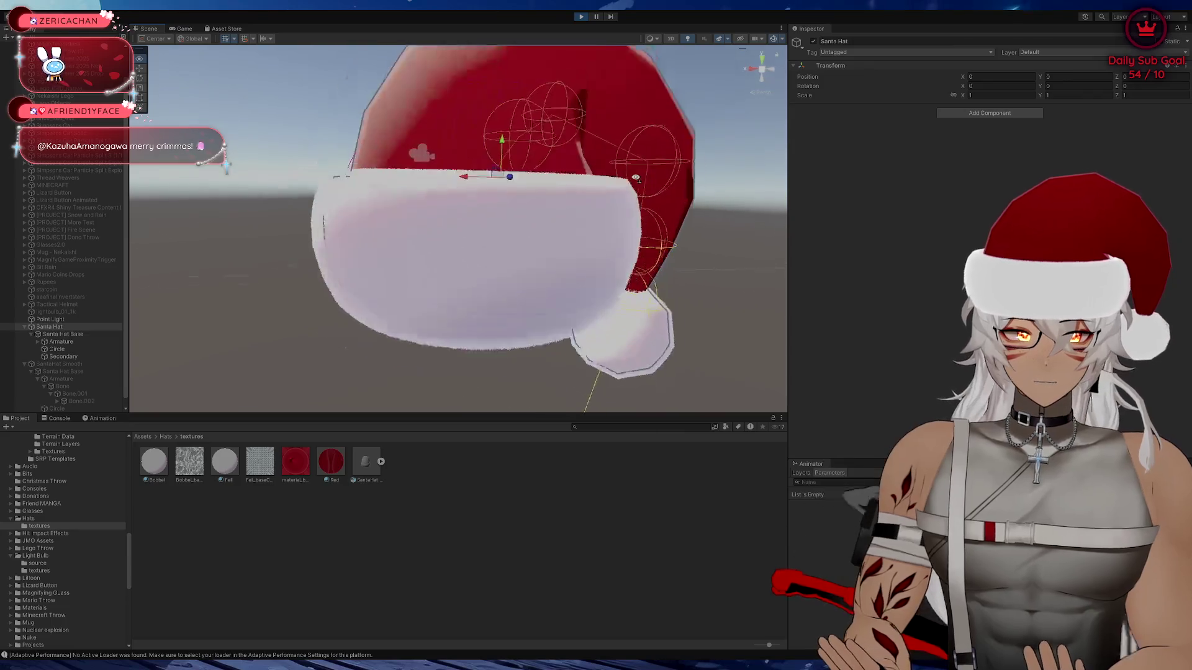
scroll(606, 175, "down", 5)
scroll(621, 173, "up", 4)
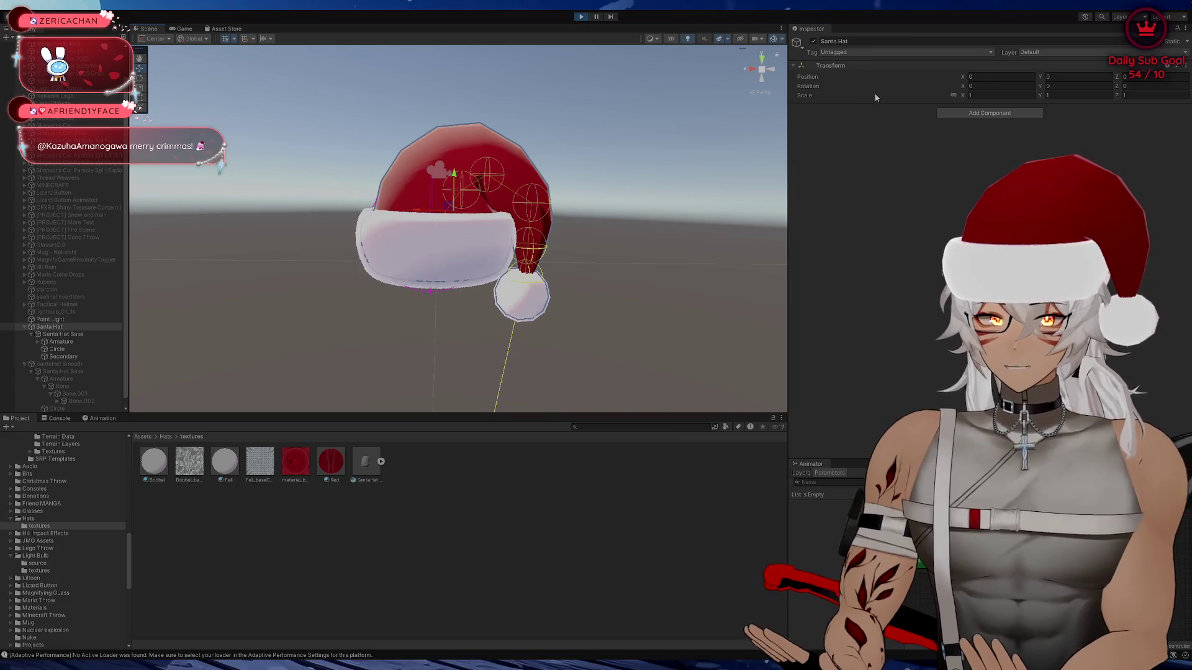
left_click(813, 41)
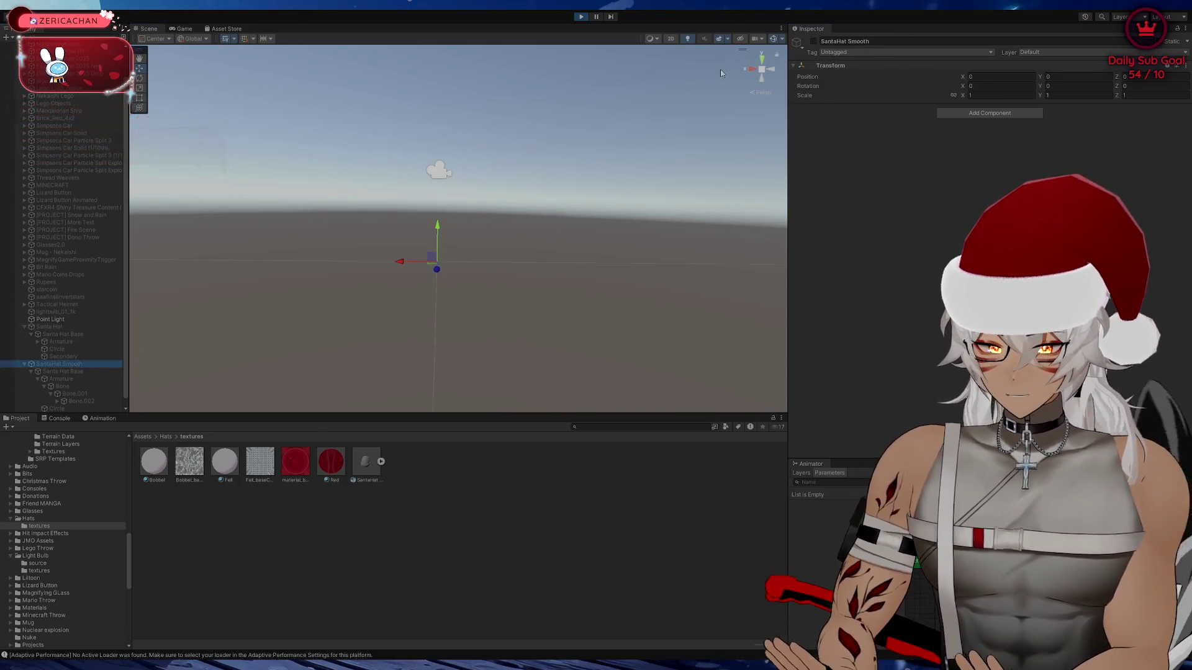
left_click(813, 41)
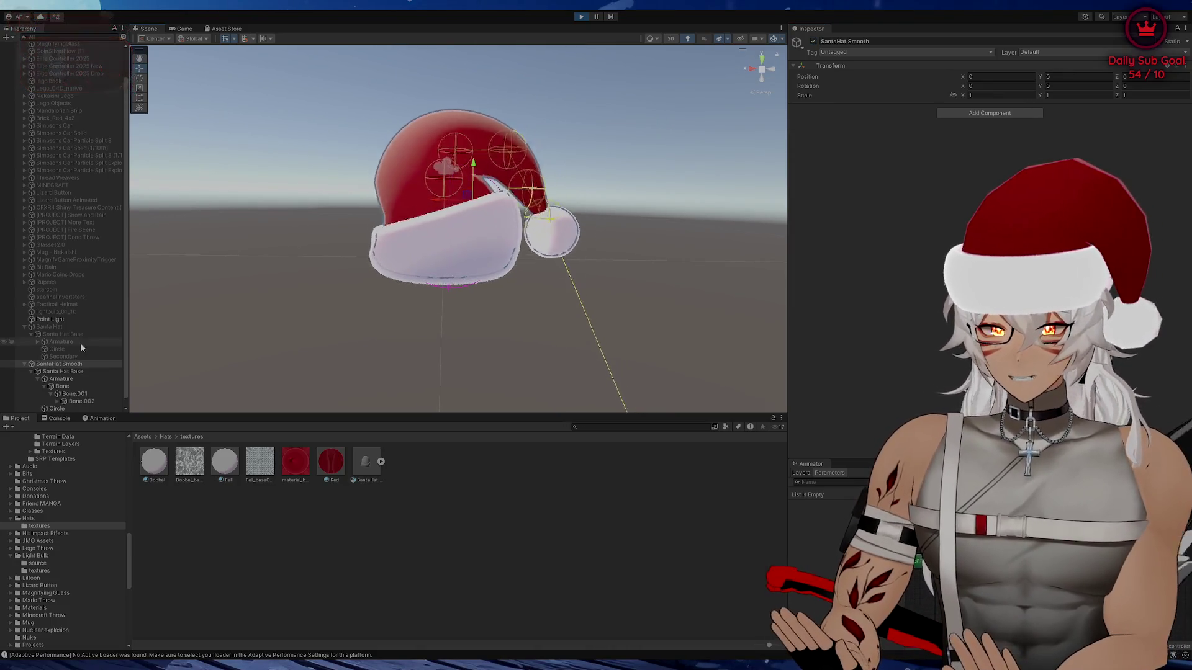
Inspect the smooth hat's Armature, its bones and the Circle mesh with its materials
left_click(68, 378)
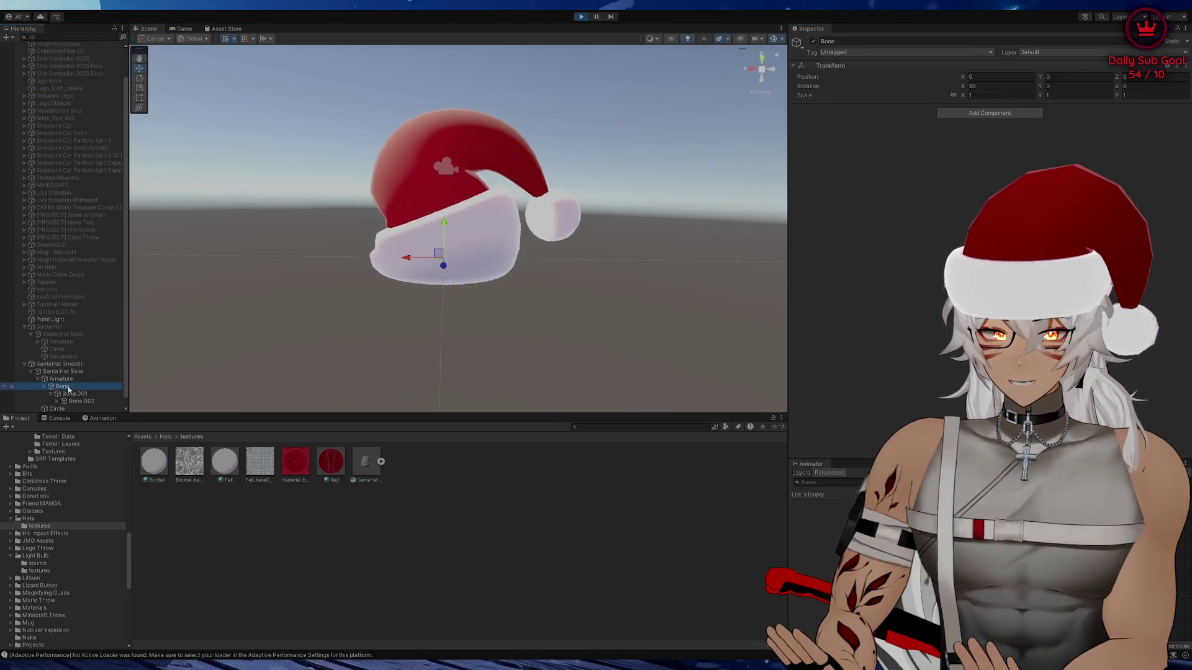
left_click(69, 373)
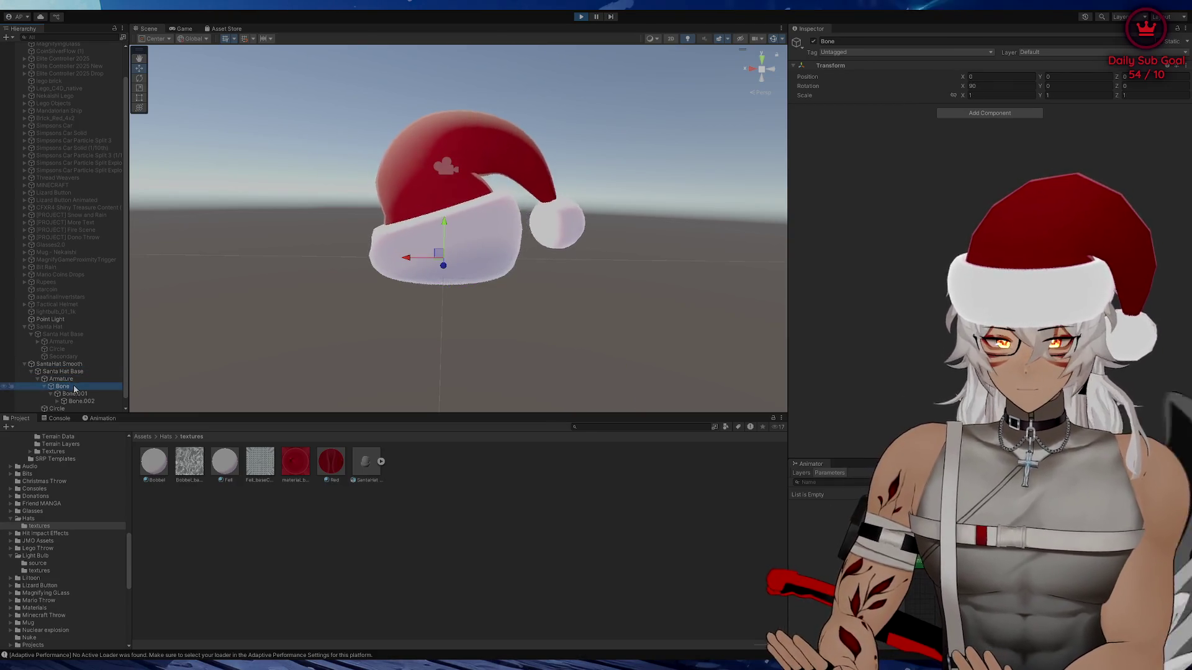
left_click(57, 408)
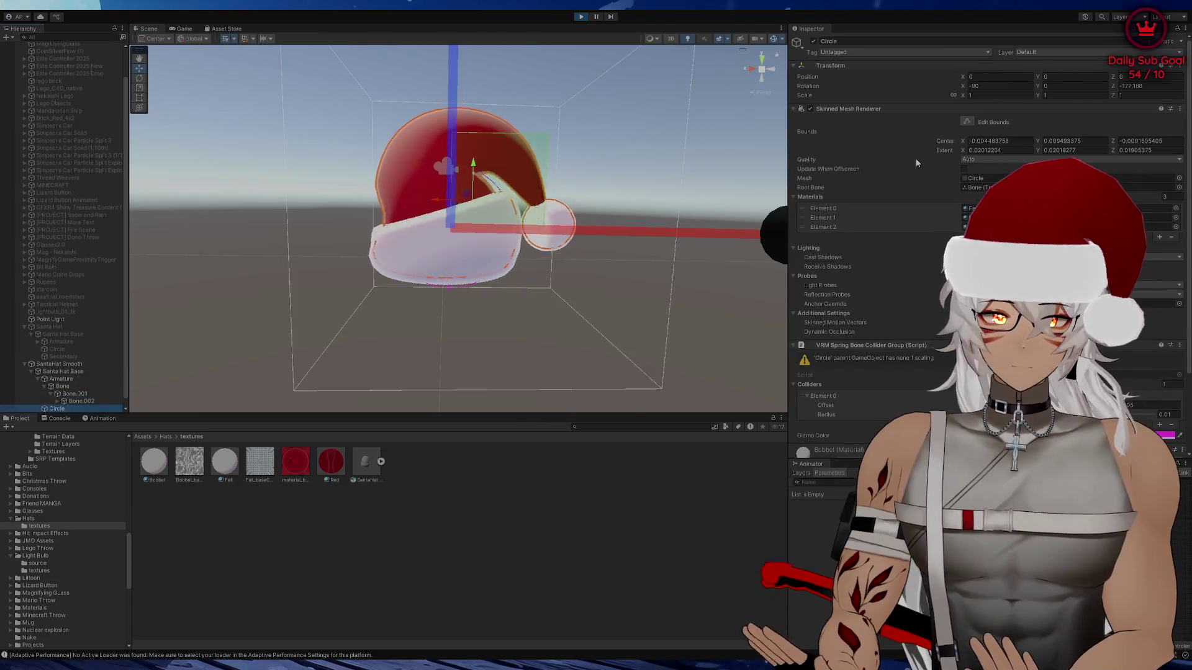
scroll(871, 354, "down", 3)
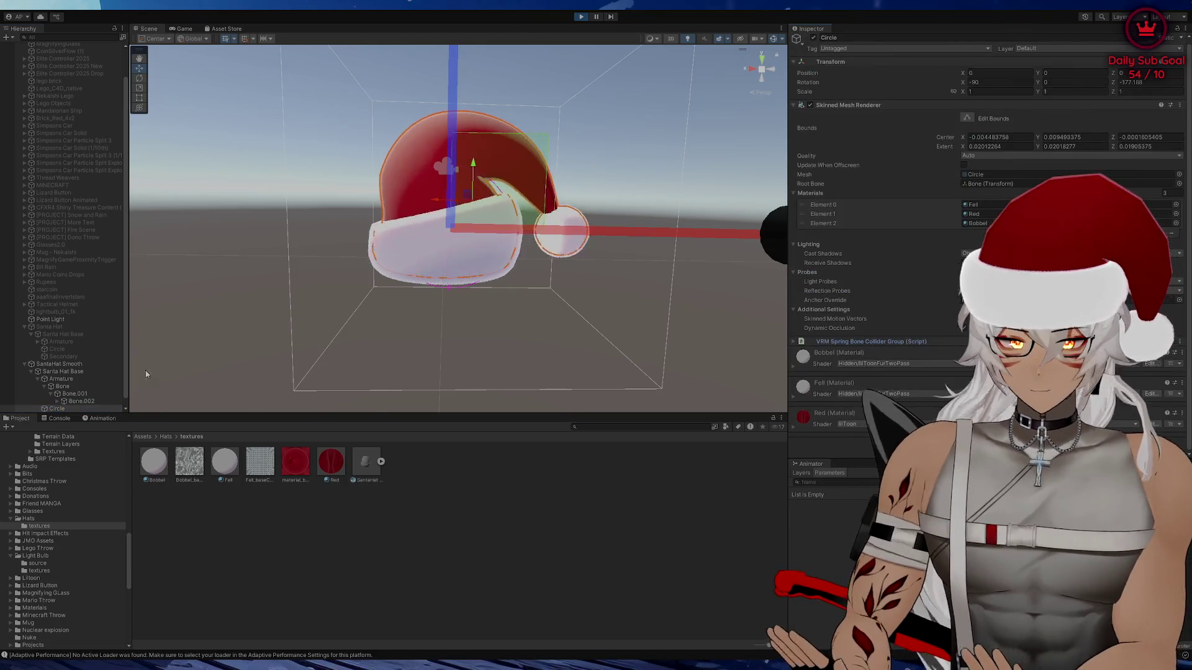
Check the Secondary spring bone's collider group around the hat, then select the Circle mesh
key("Down")
left_click(993, 276)
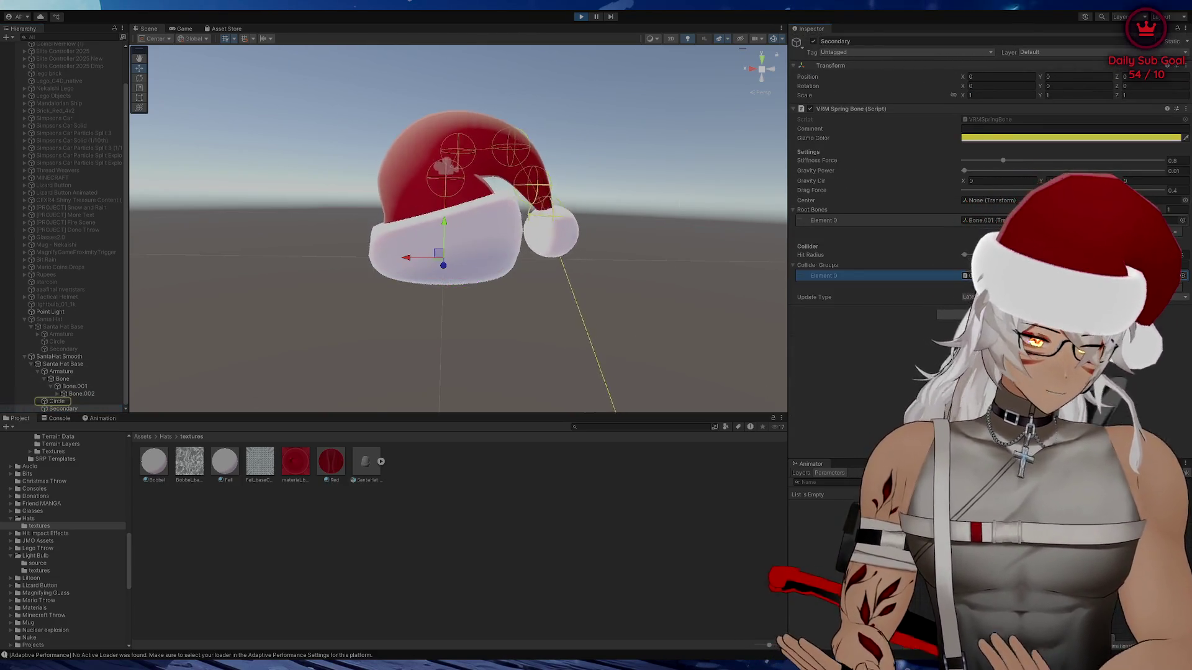
scroll(649, 321, "down", 3)
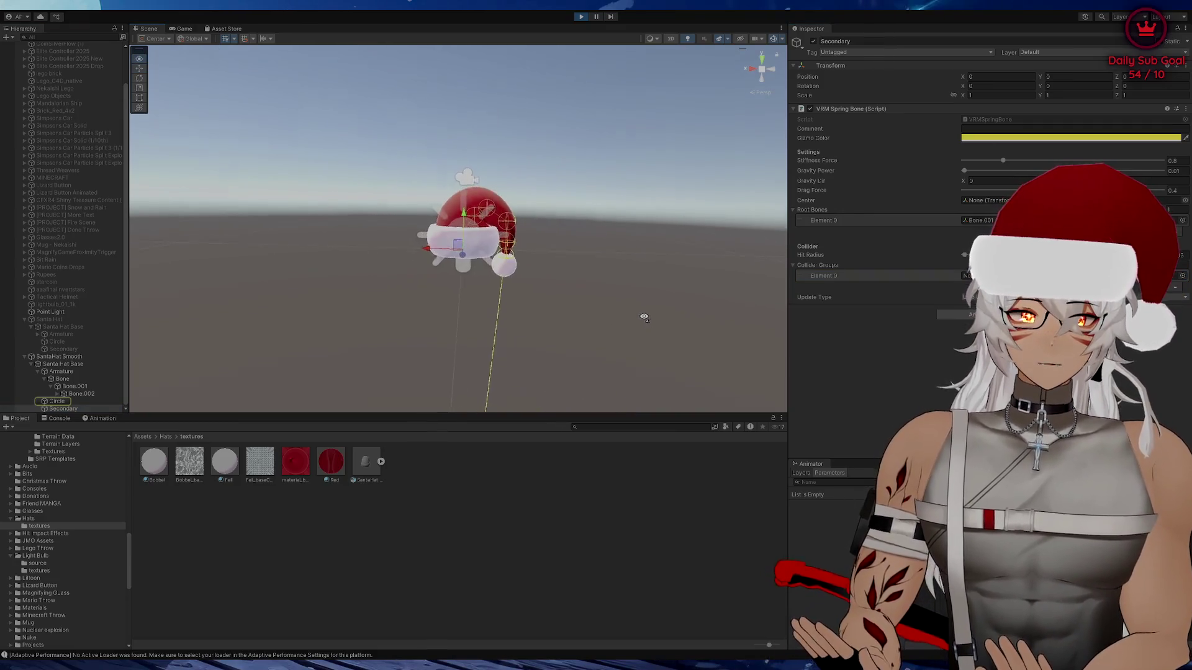
scroll(645, 320, "up", 4)
scroll(655, 325, "down", 2)
scroll(655, 326, "down", 2)
scroll(634, 329, "up", 4)
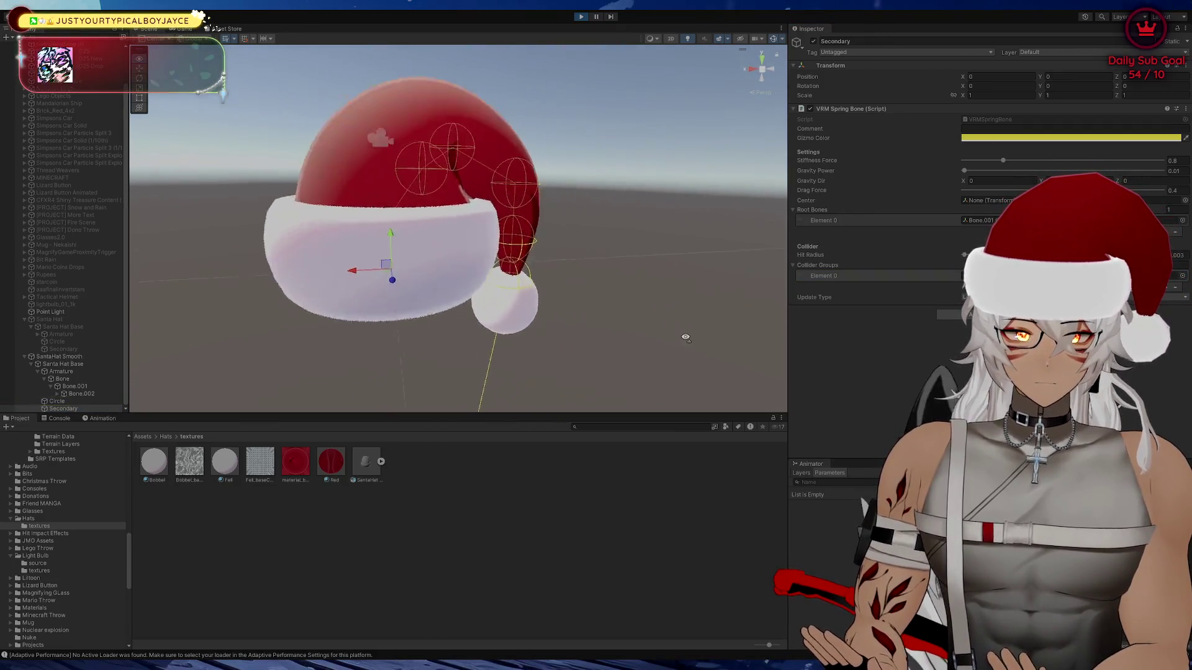
scroll(686, 337, "down", 1)
mouse_move(649, 325)
left_mouse_down()
mouse_move(829, 303)
mouse_move(633, 303)
mouse_move(659, 306)
mouse_move(633, 314)
mouse_move(664, 327)
left_mouse_up()
scroll(661, 309, "up", 5)
scroll(662, 313, "down", 5)
scroll(636, 315, "up", 5)
scroll(652, 314, "down", 5)
scroll(667, 322, "up", 3)
scroll(627, 324, "down", 3)
scroll(633, 318, "up", 4)
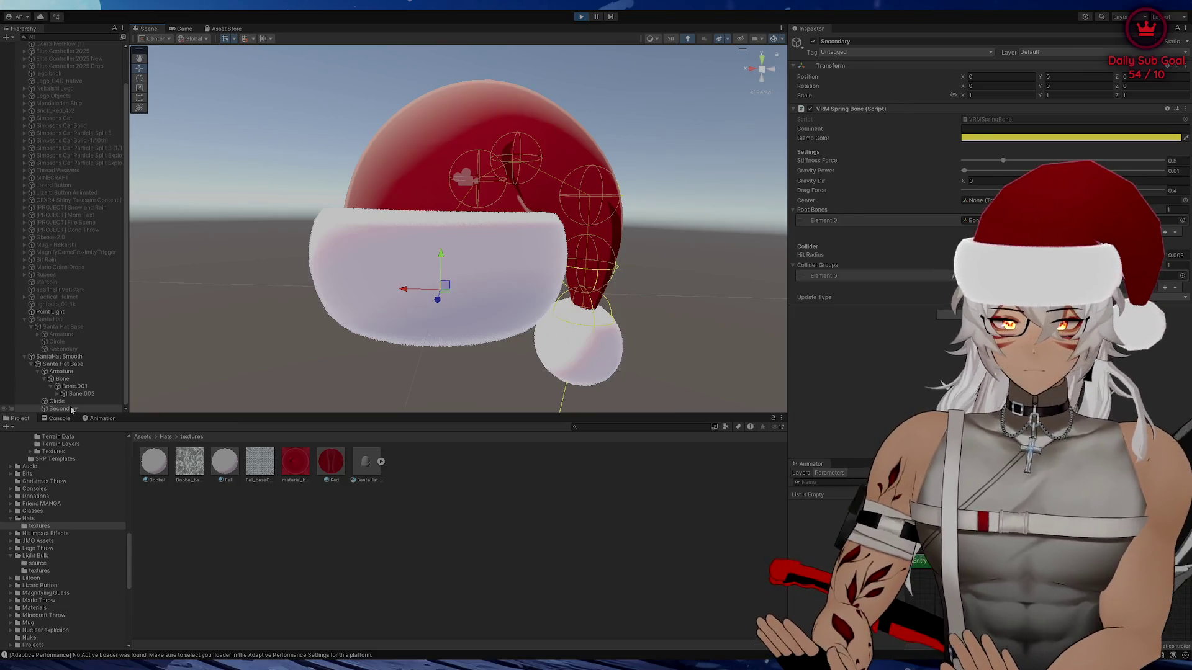
left_click(38, 371)
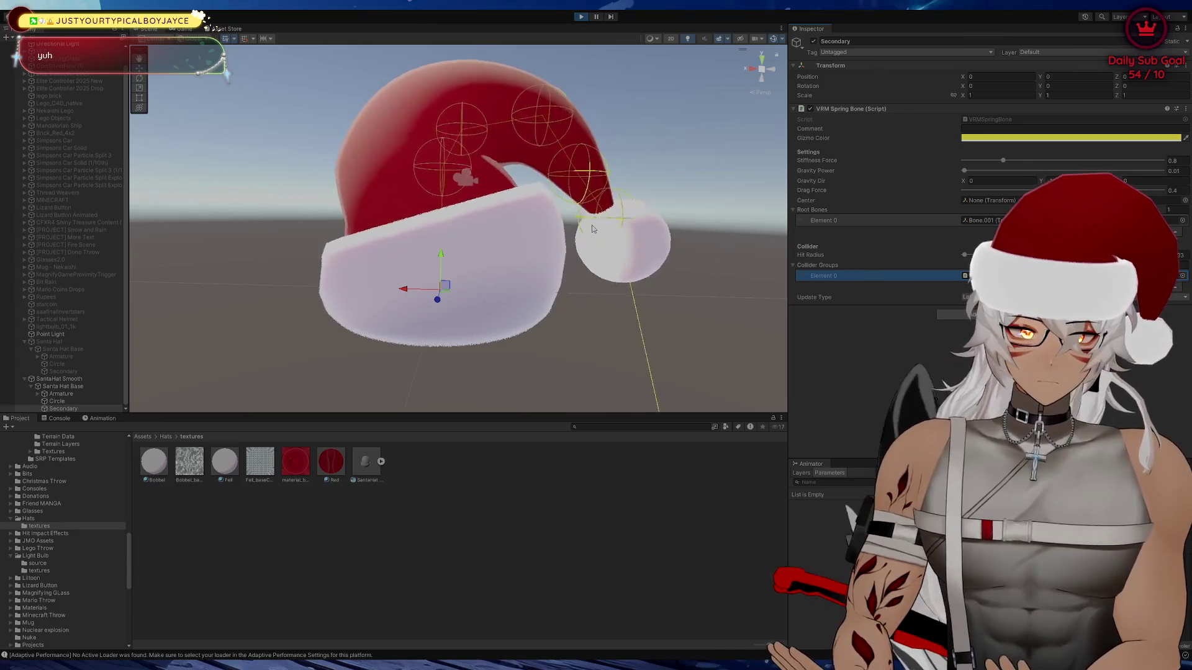
left_click(57, 401)
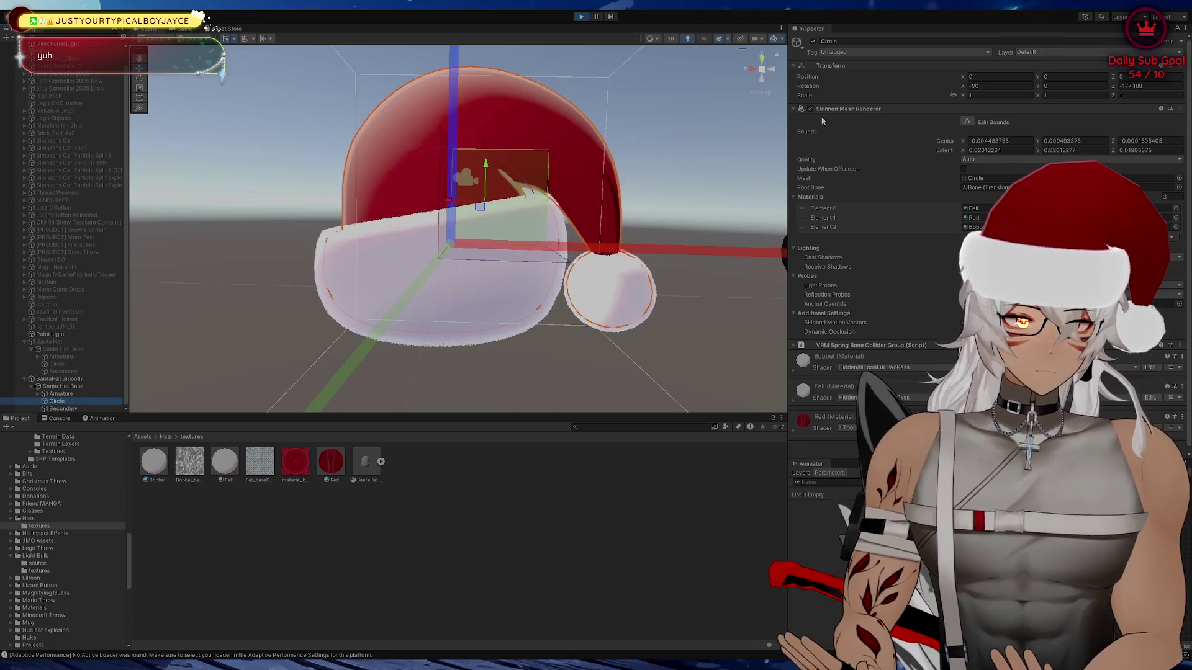
Expand the Circle's VRM Spring Bone Collider Group and set it to 3 colliders
left_click(795, 110)
left_click(794, 119)
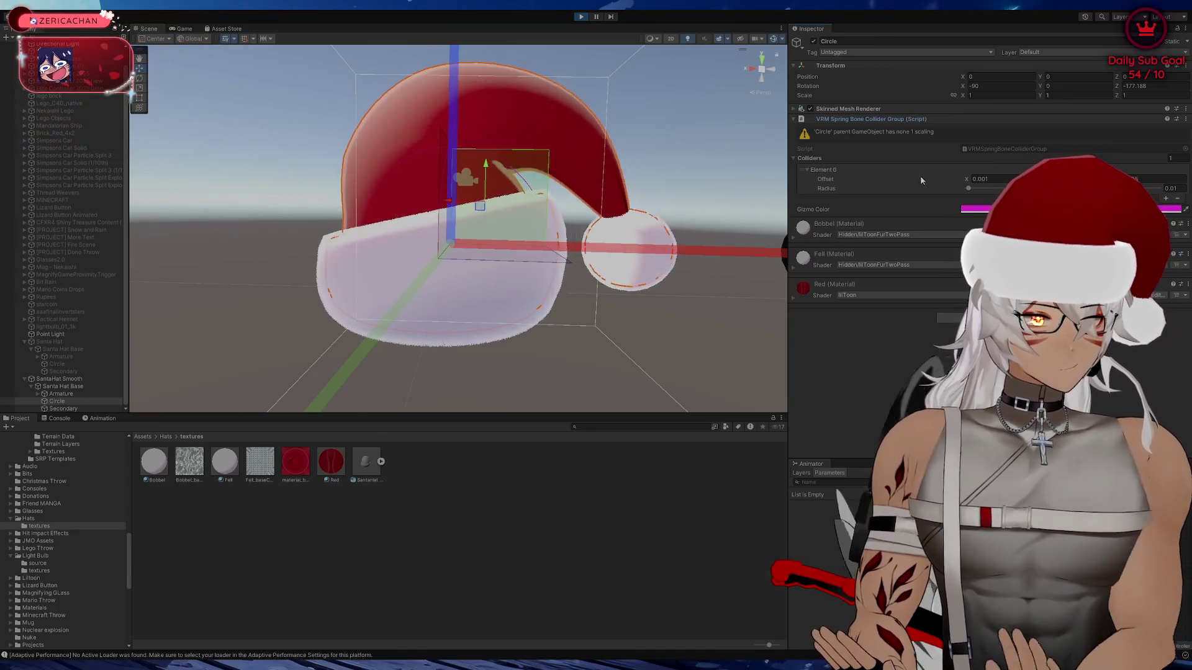
left_click(1164, 161)
key("Return")
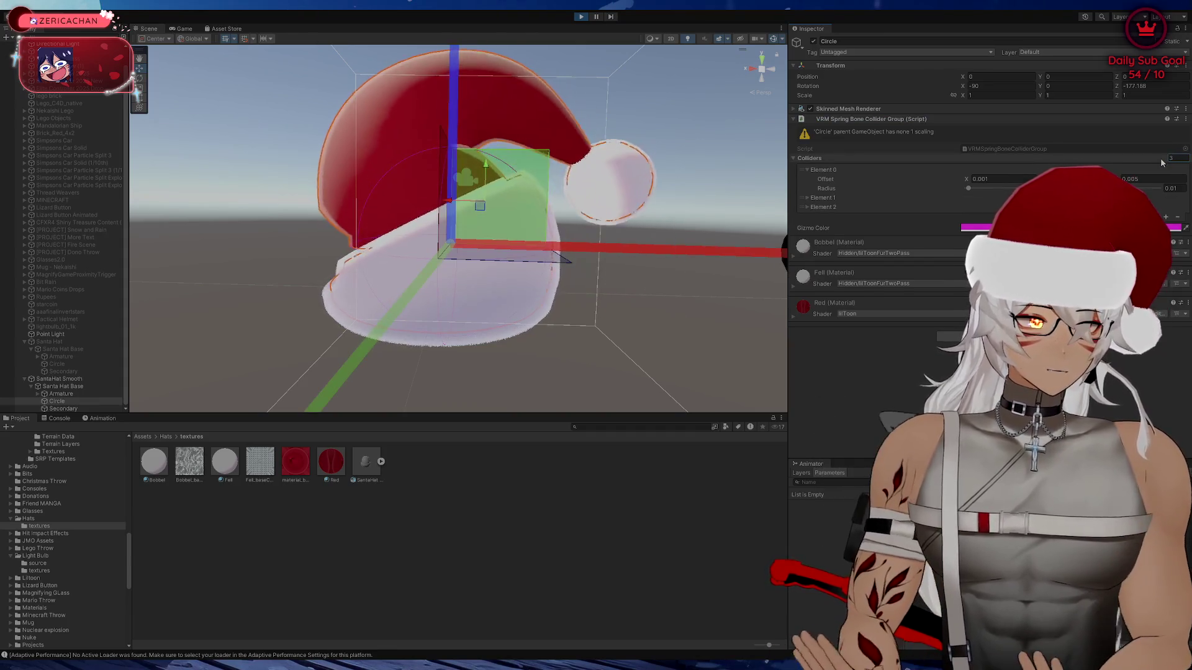
left_click(804, 207)
left_click(807, 197)
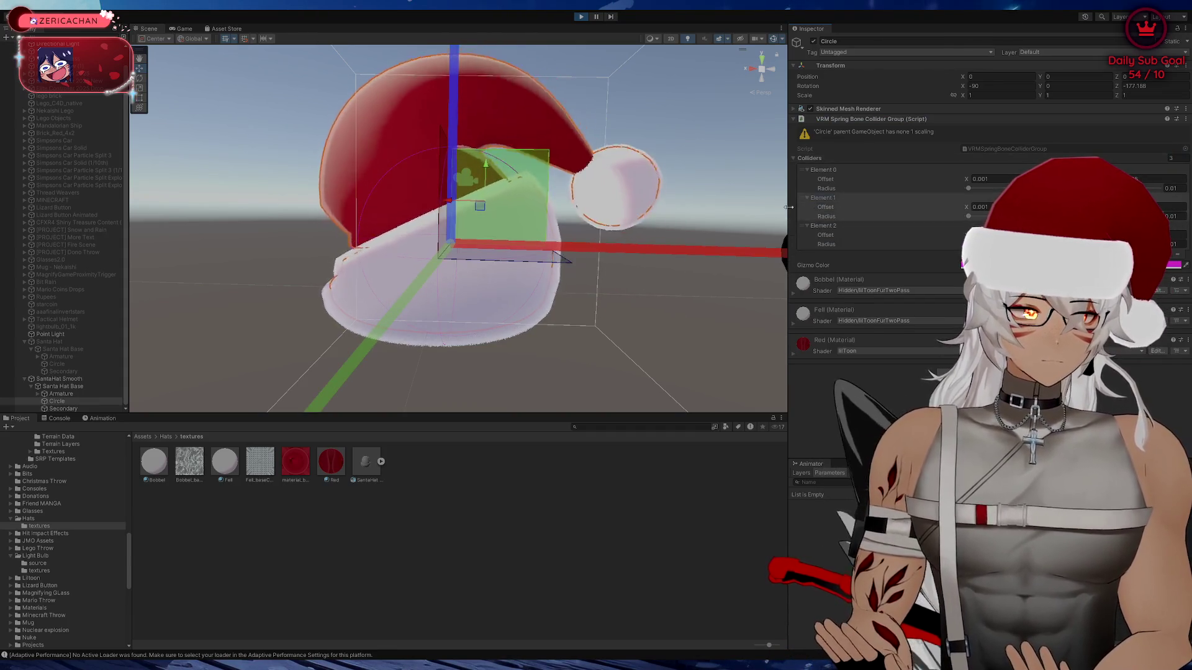
Give each of the three colliders a radius of 0.005, checking them around the hat
left_click(1176, 188)
type("0.005")
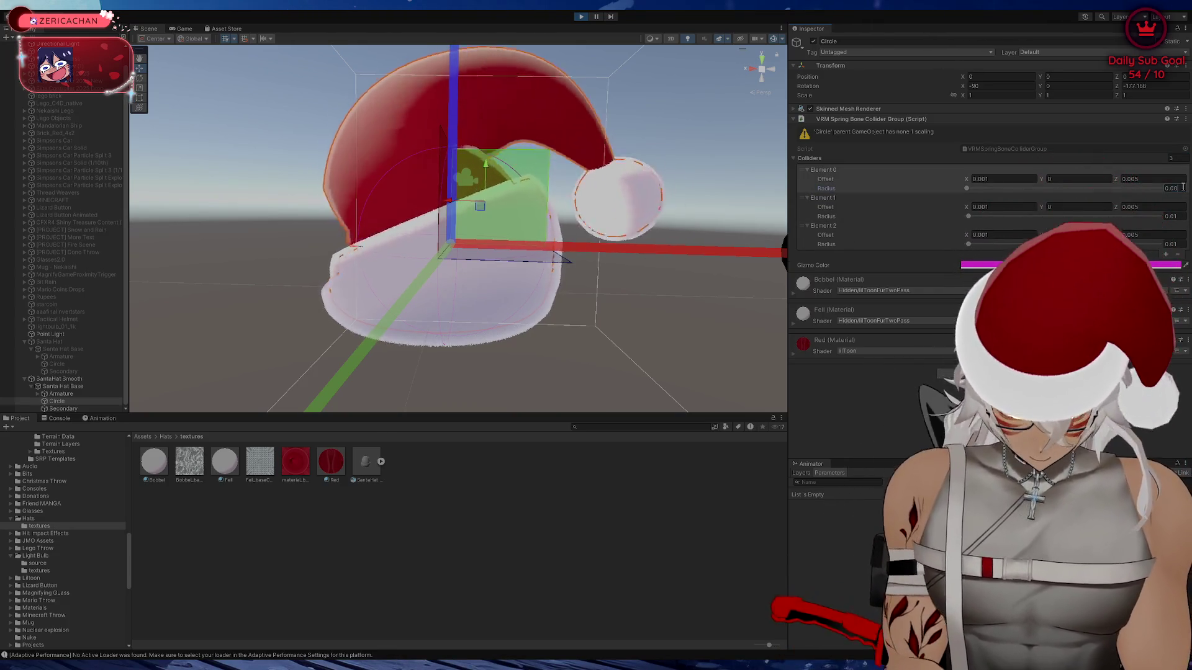
left_click(1173, 216)
type("0.005")
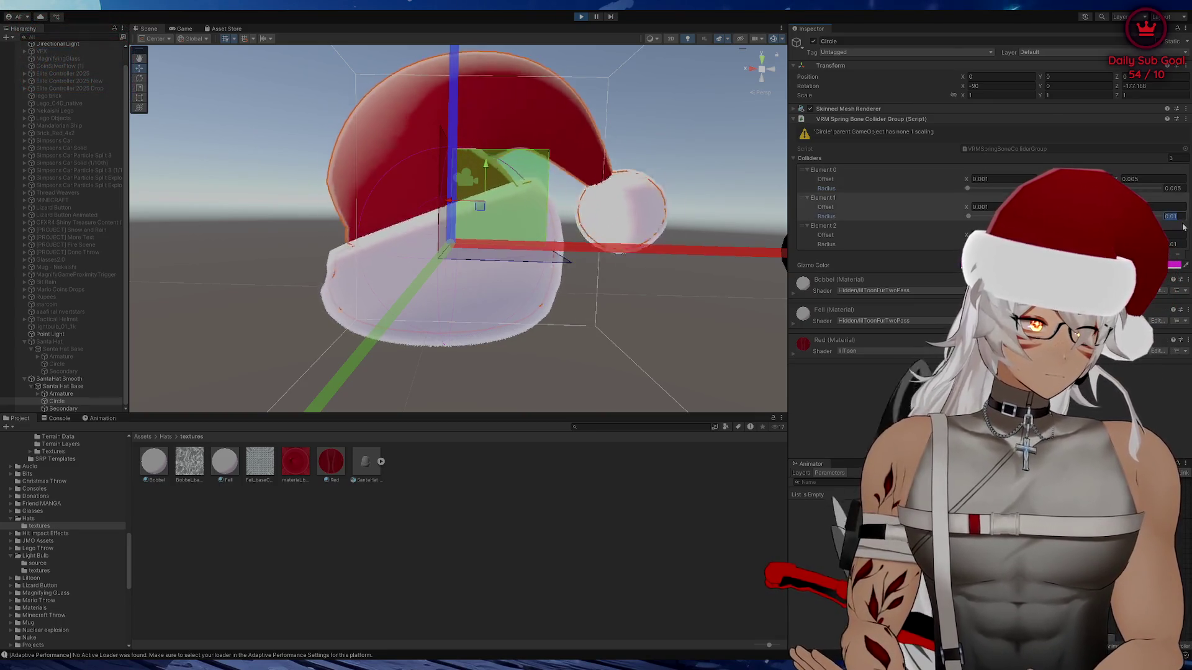
left_click(1176, 244)
type("0.005")
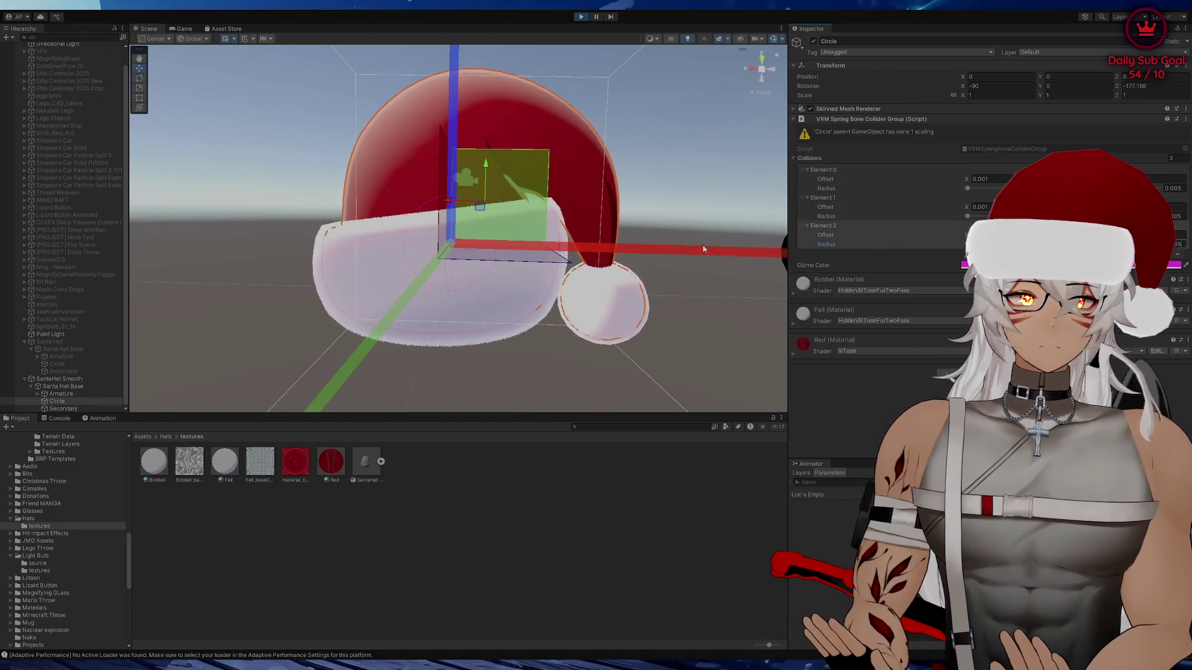
left_click_drag(707, 251, 689, 239)
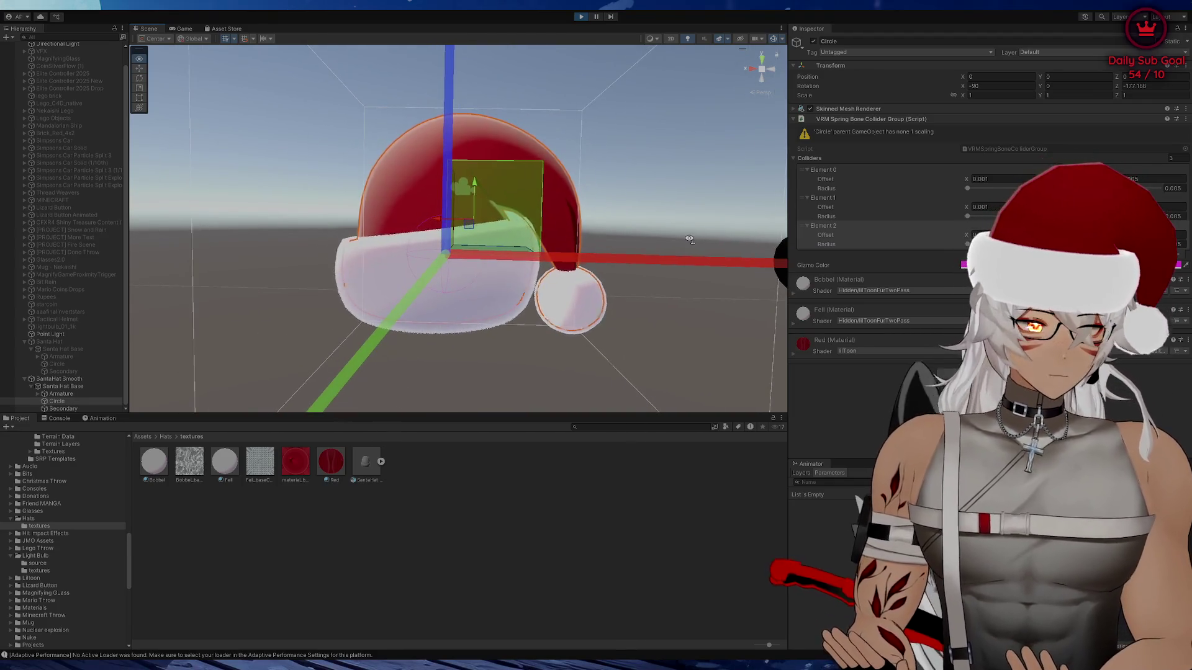
mouse_move(397, 192)
left_mouse_down()
mouse_move(700, 194)
mouse_move(685, 188)
left_mouse_up()
scroll(445, 187, "up", 5)
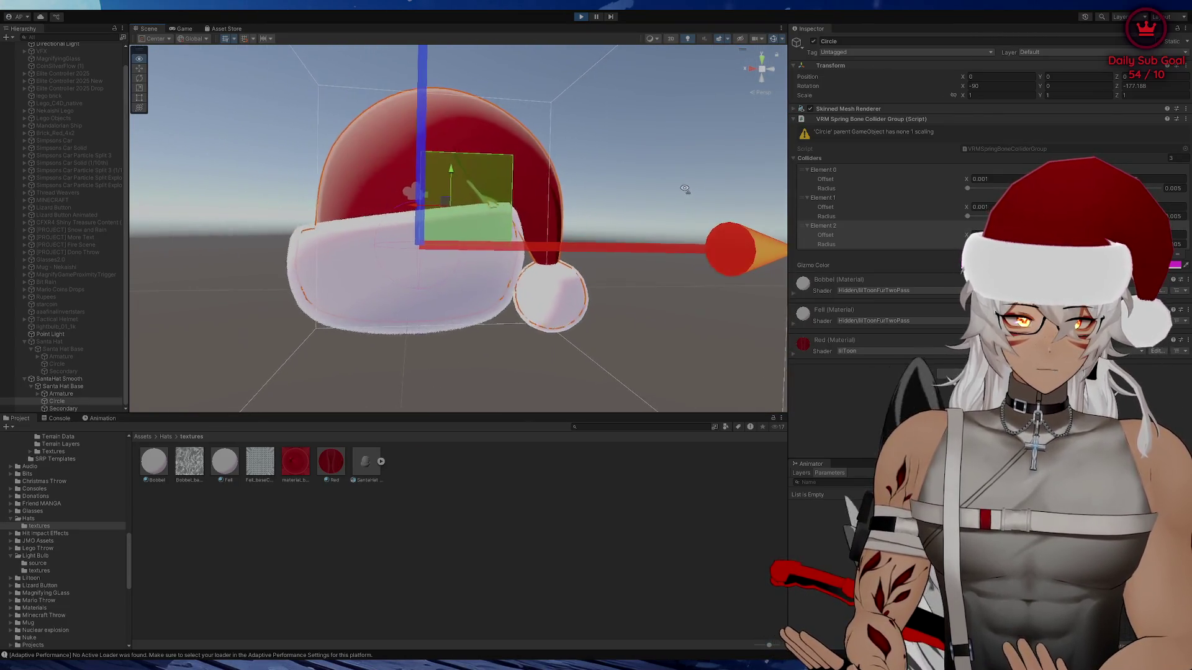
scroll(673, 189, "up", 5)
scroll(670, 189, "down", 5)
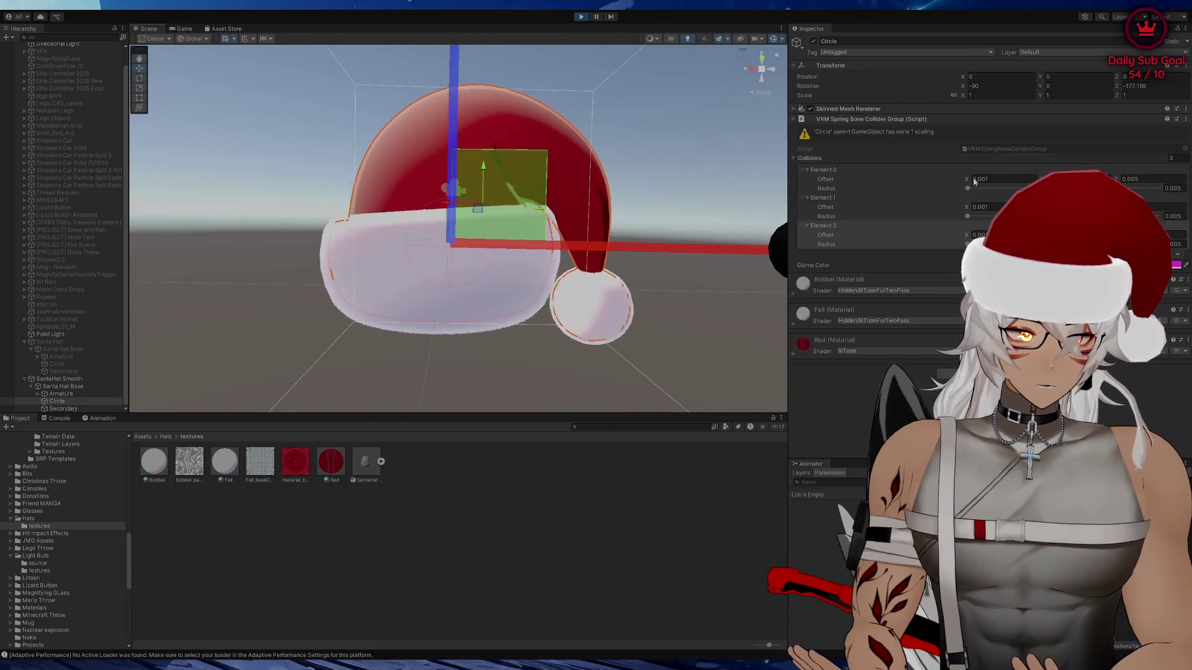
left_click(1025, 179)
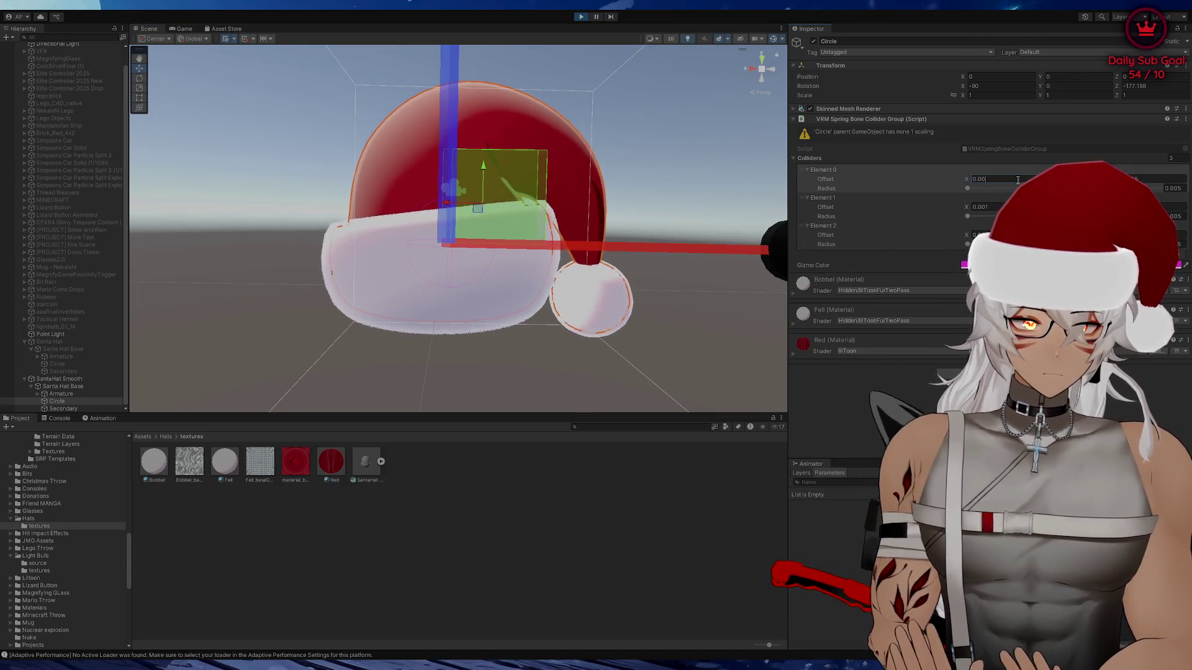
Start adjusting the first collider's X offset, orbiting the hat to check its position
key("Return")
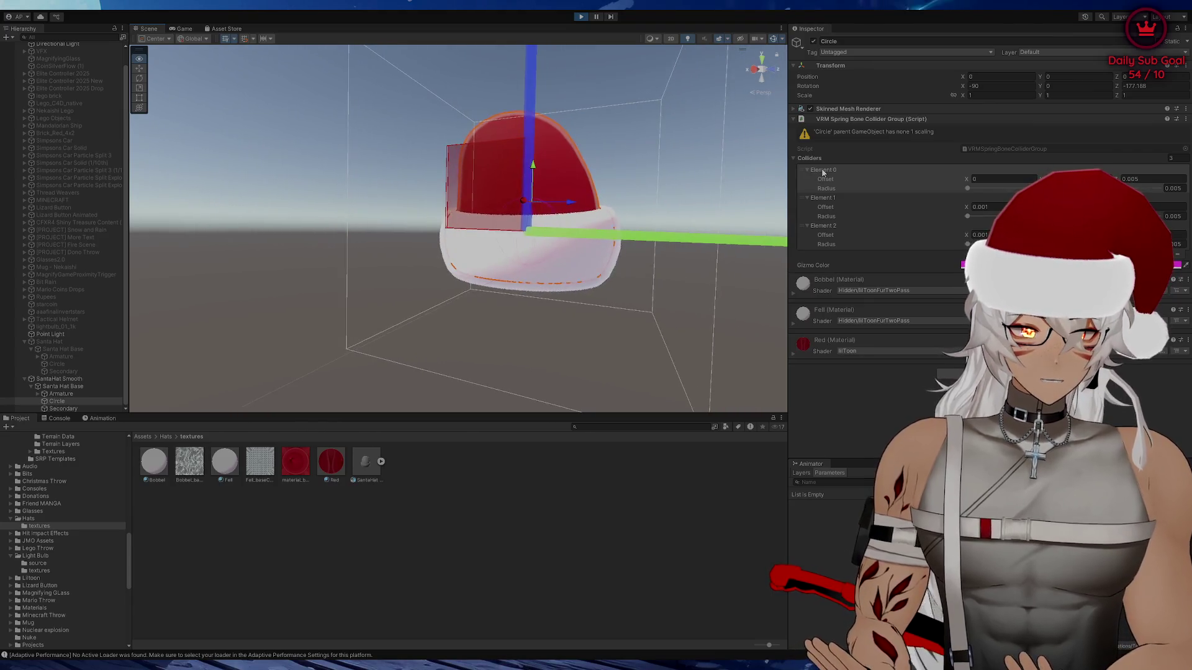
left_click(1002, 178)
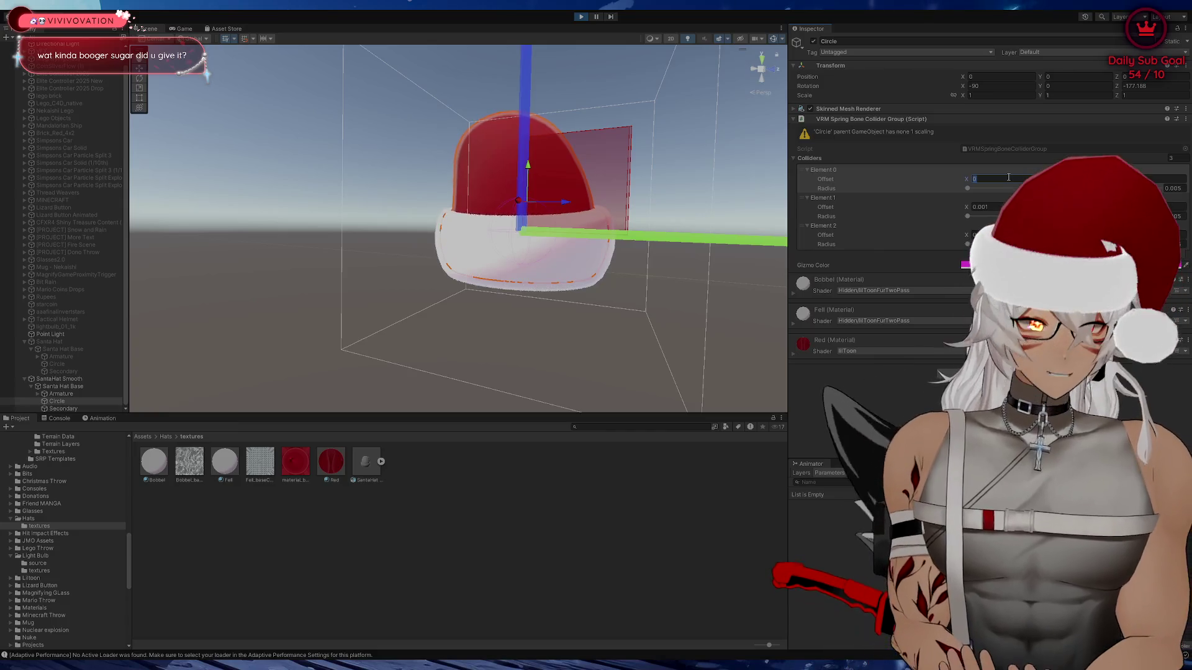
type("1")
mouse_move(671, 228)
left_mouse_down()
mouse_move(693, 221)
mouse_move(723, 236)
left_mouse_up()
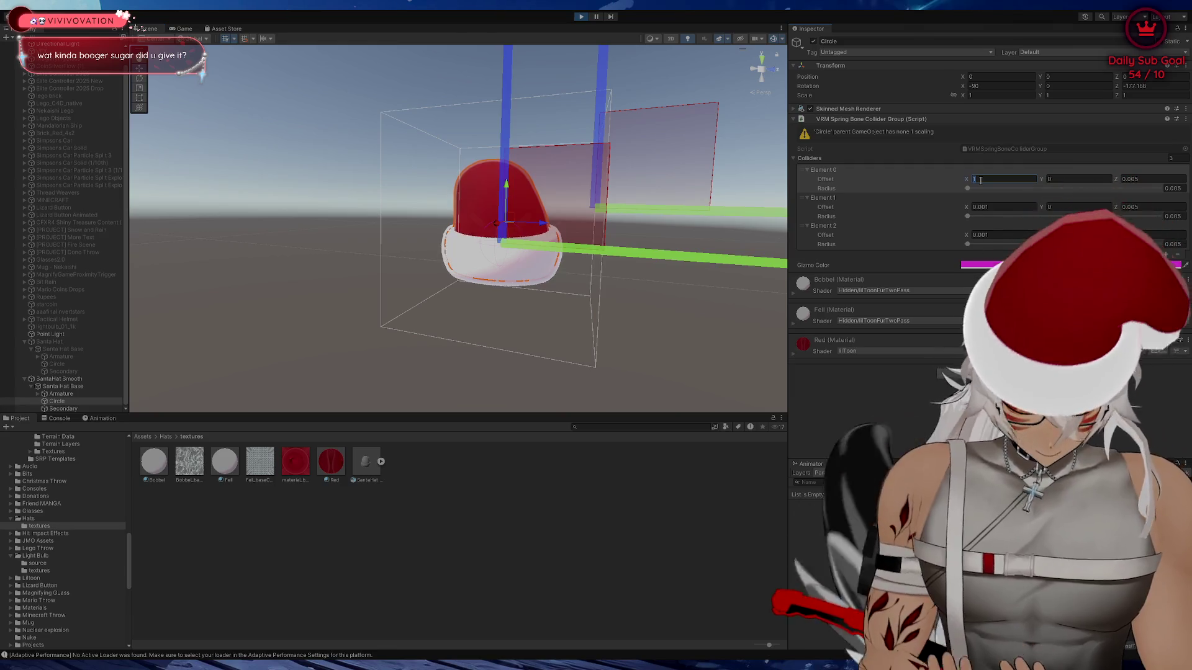
type("02")
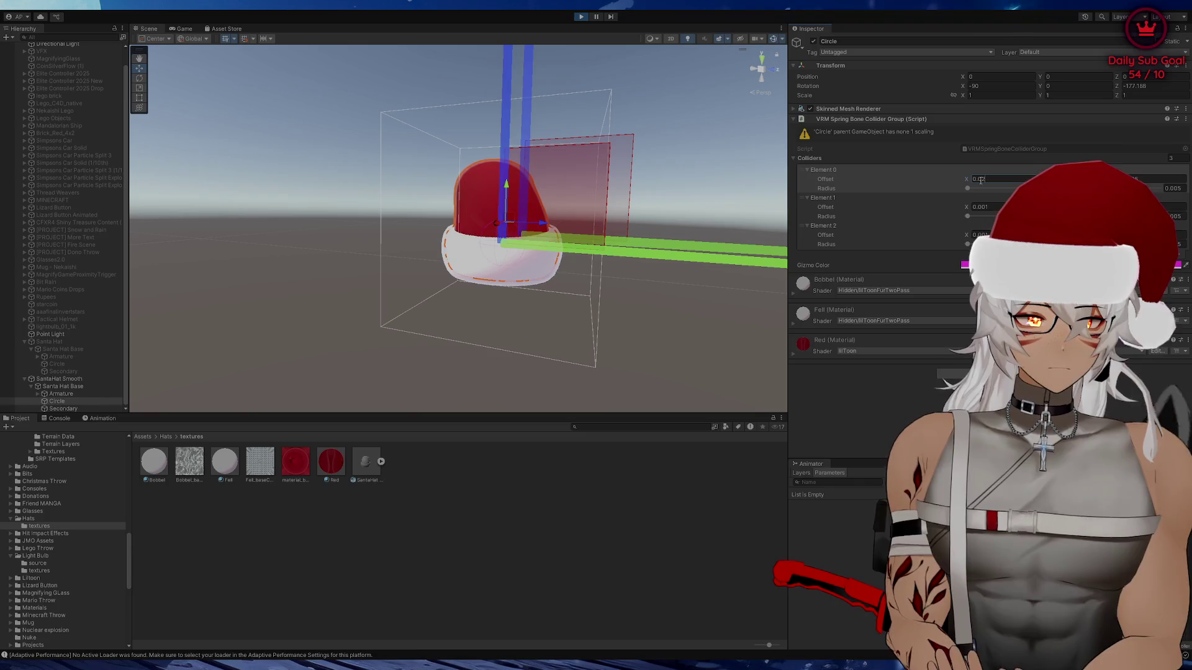
mouse_move(632, 197)
left_mouse_down()
mouse_move(560, 182)
mouse_move(480, 187)
left_mouse_up()
scroll(484, 187, "up", 5)
scroll(487, 188, "down", 3)
scroll(491, 188, "up", 4)
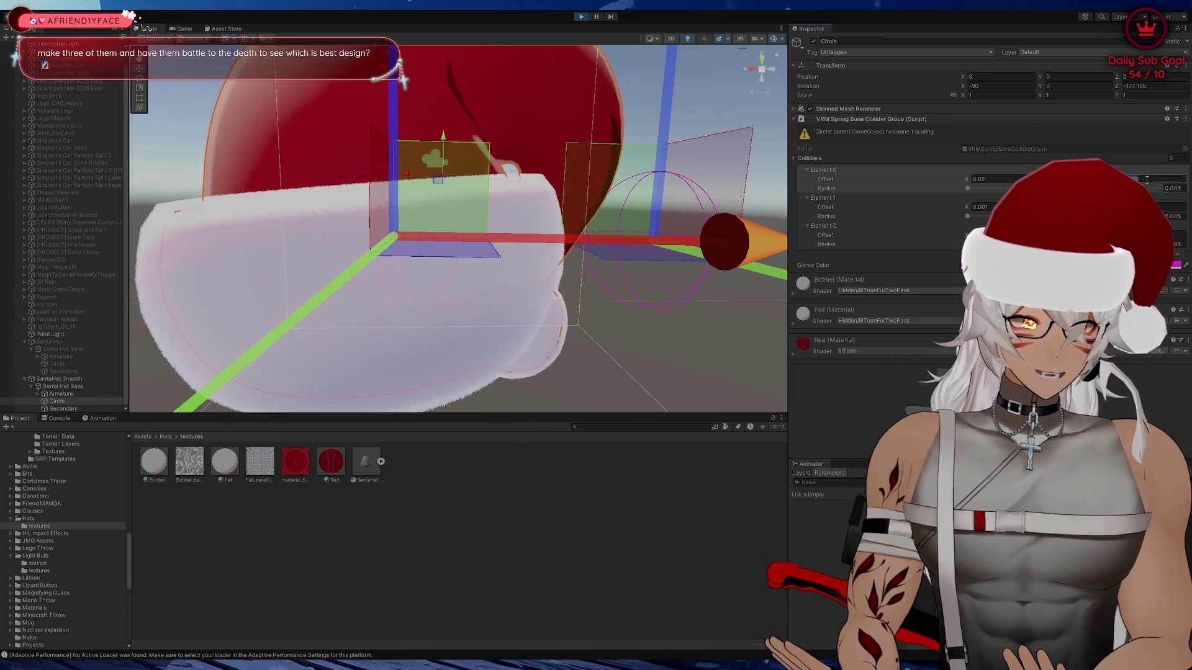
Set the first collider's Z offset, first to 0.002 and then 0.00253
double_click(1137, 180)
type("0.002")
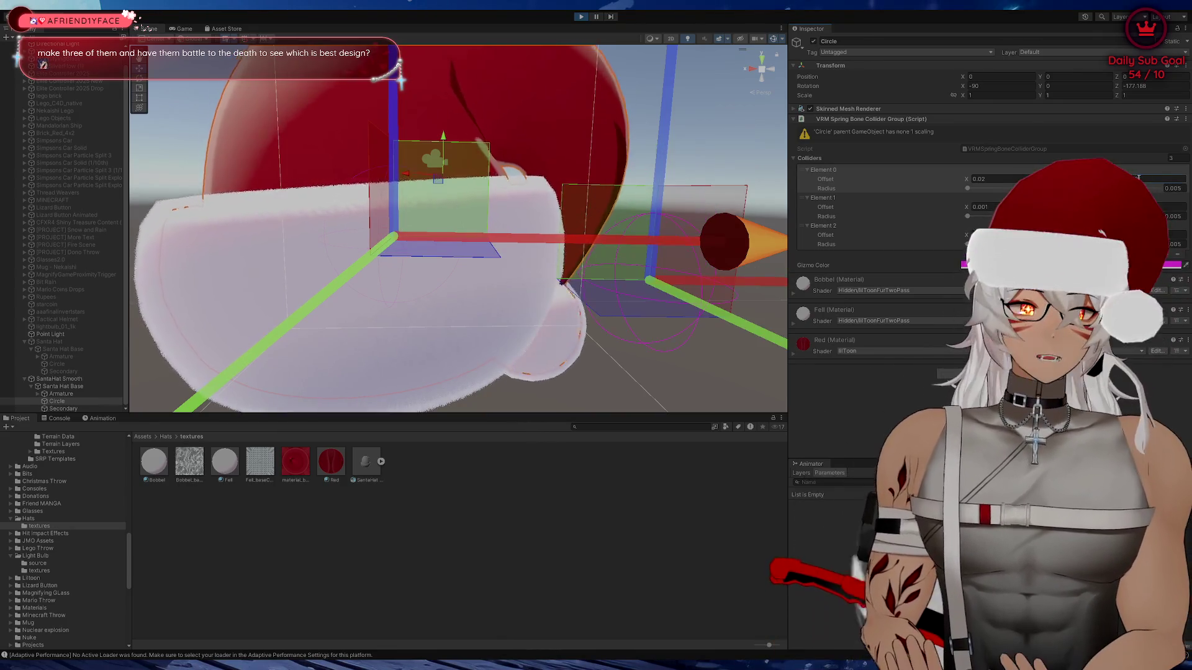
key("Return")
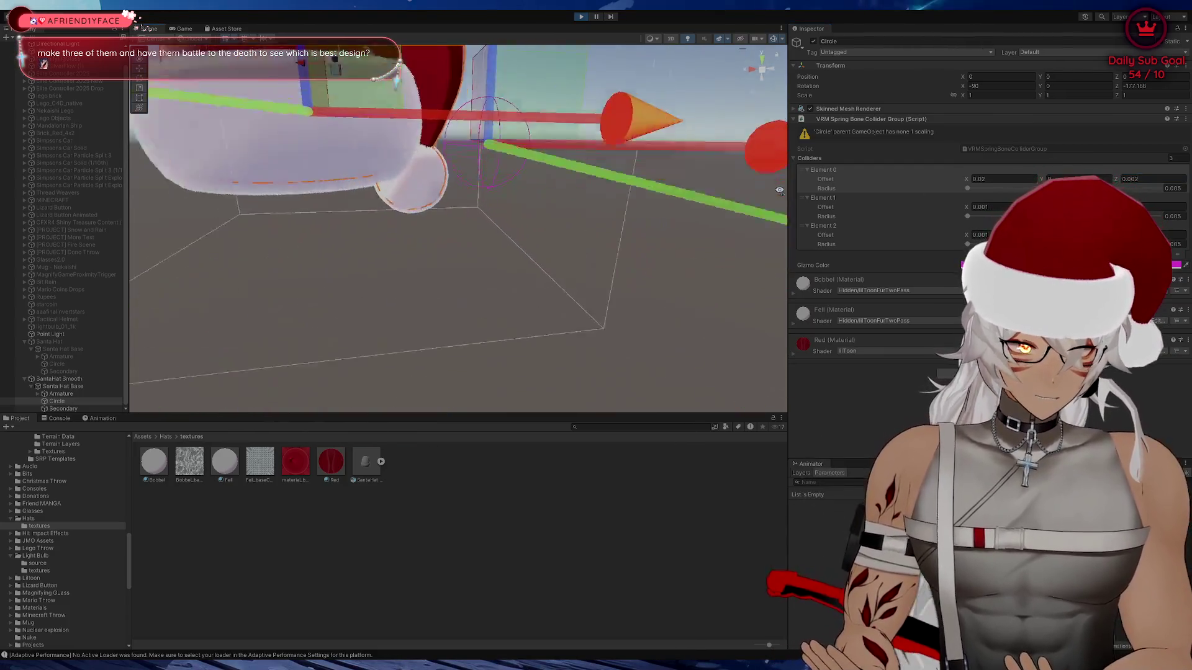
double_click(1149, 179)
type("0.0025")
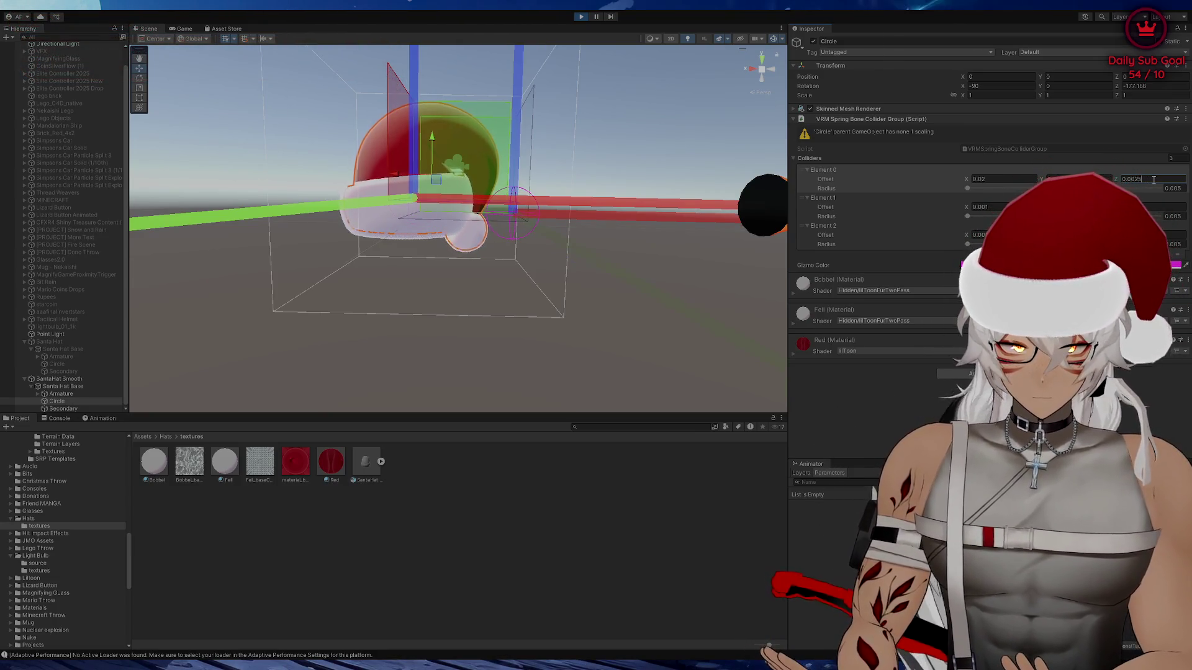
type("3")
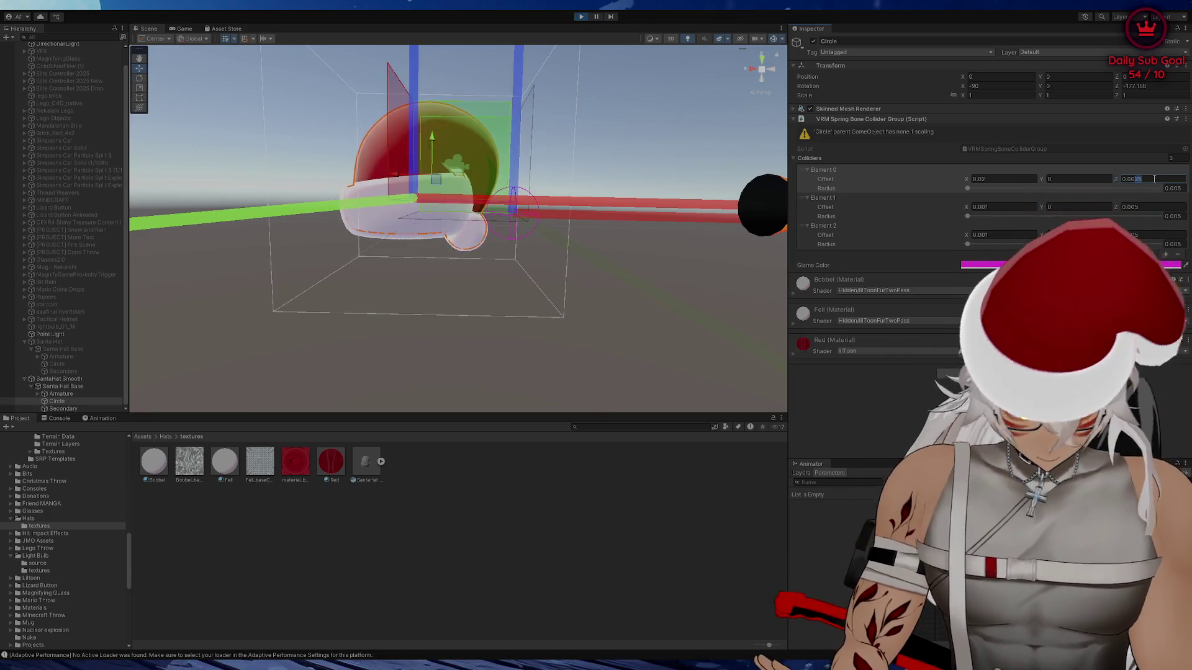
mouse_move(689, 149)
left_mouse_down()
mouse_move(657, 128)
mouse_move(699, 113)
mouse_move(758, 130)
left_mouse_up()
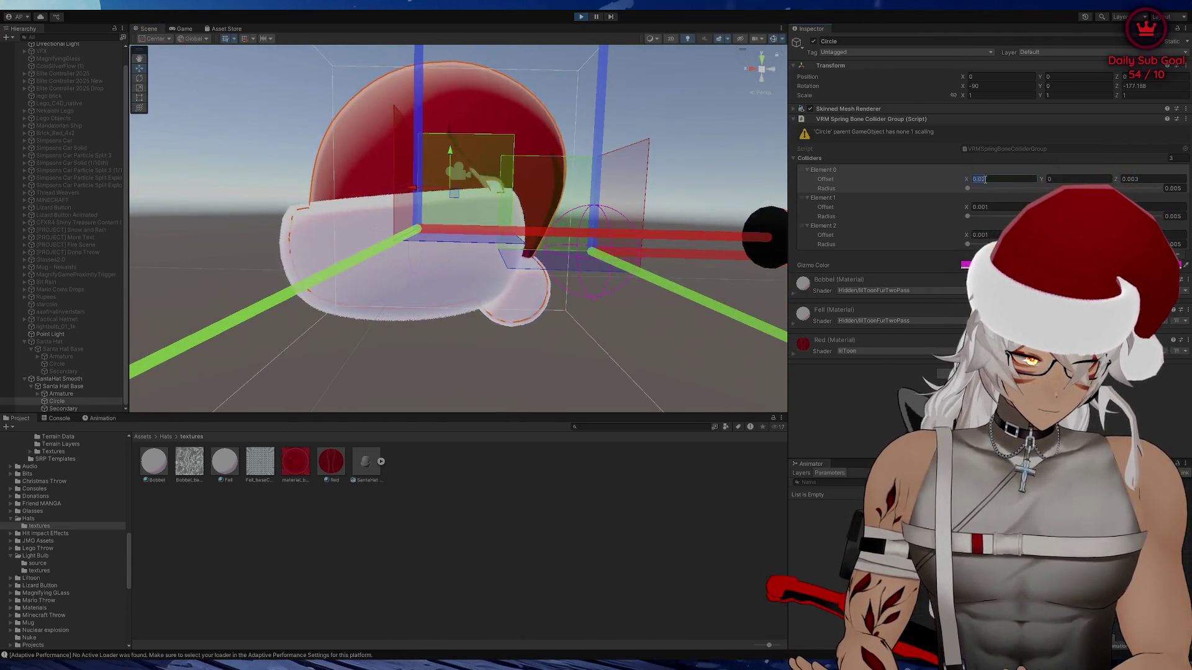
Set the first collider's X offset to 0.008
type("0.01")
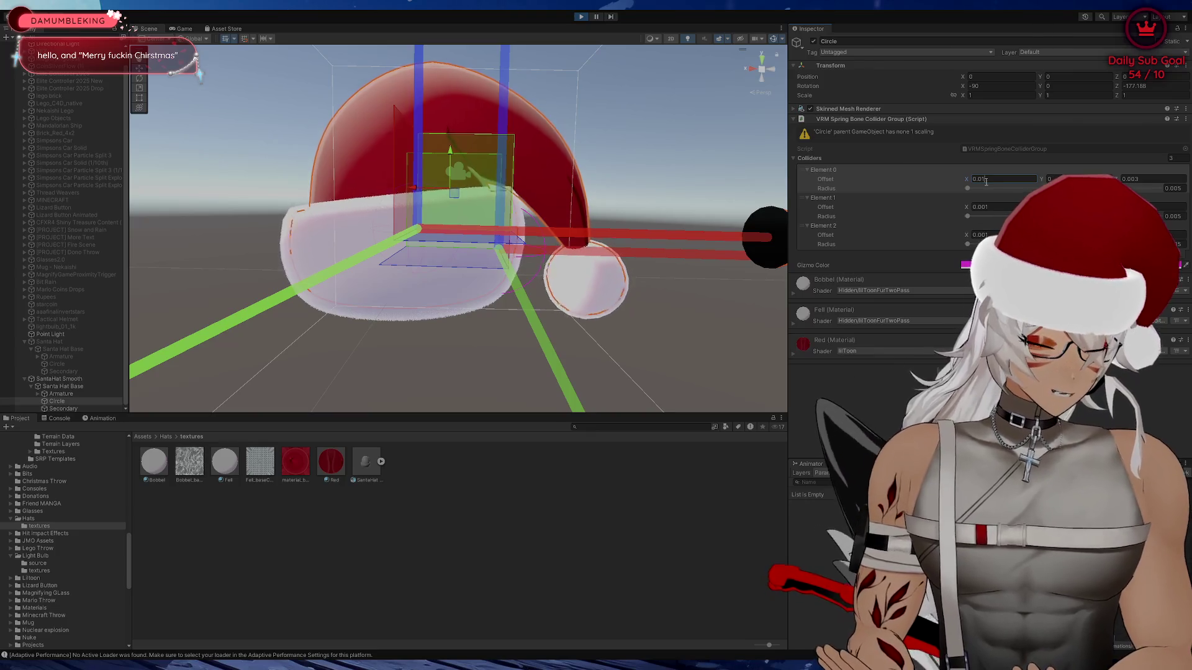
key("BackSpace")
type("0")
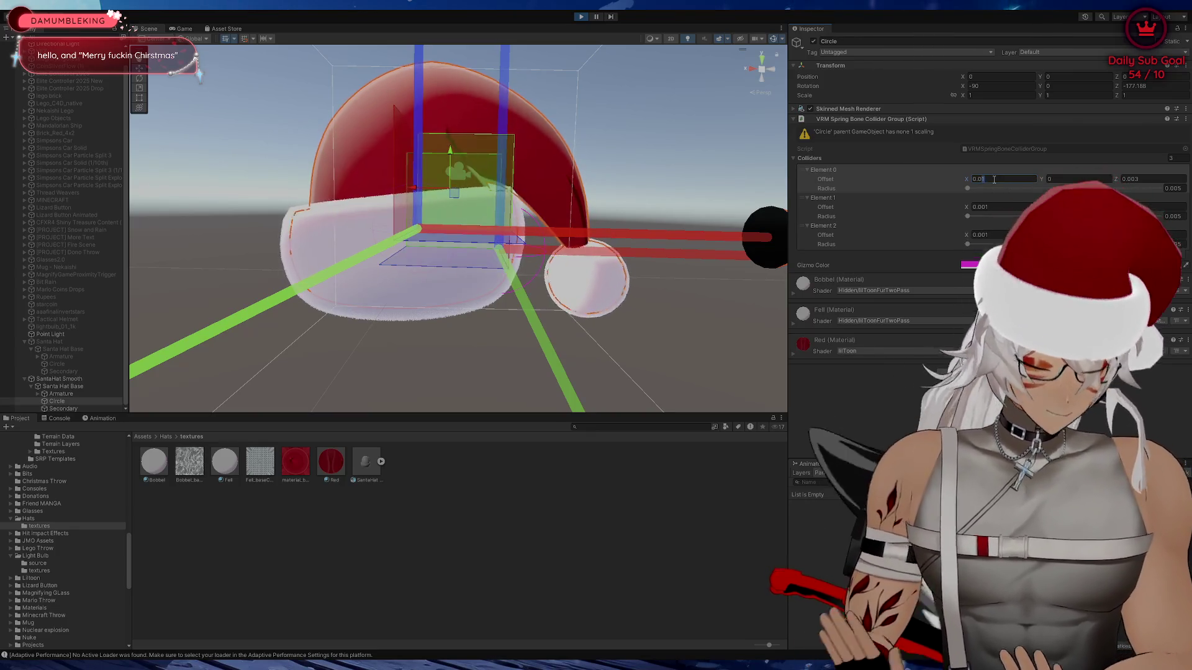
type("8")
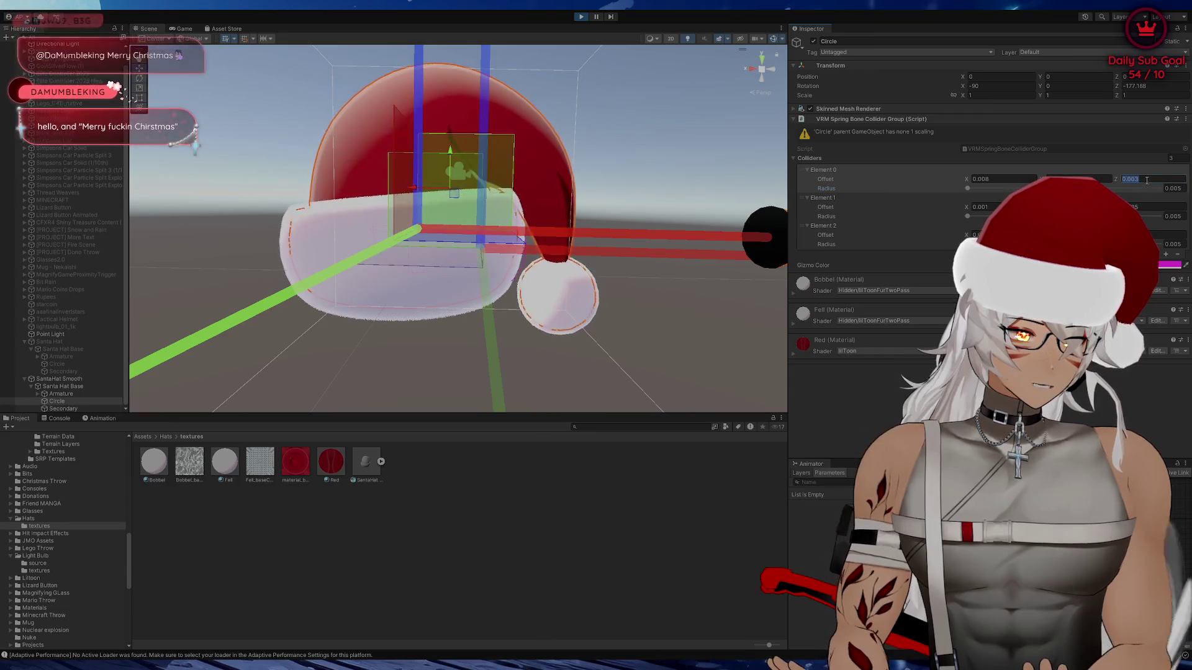
left_click(1154, 207)
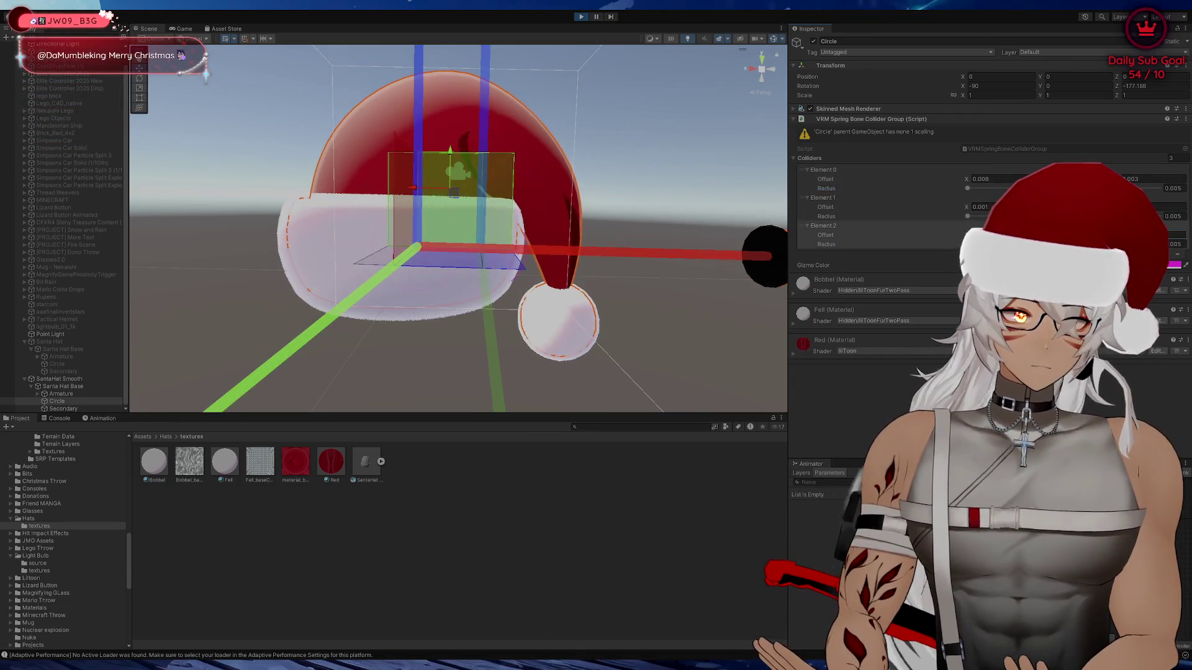
left_click_drag(748, 159, 412, 144)
scroll(618, 147, "down", 5)
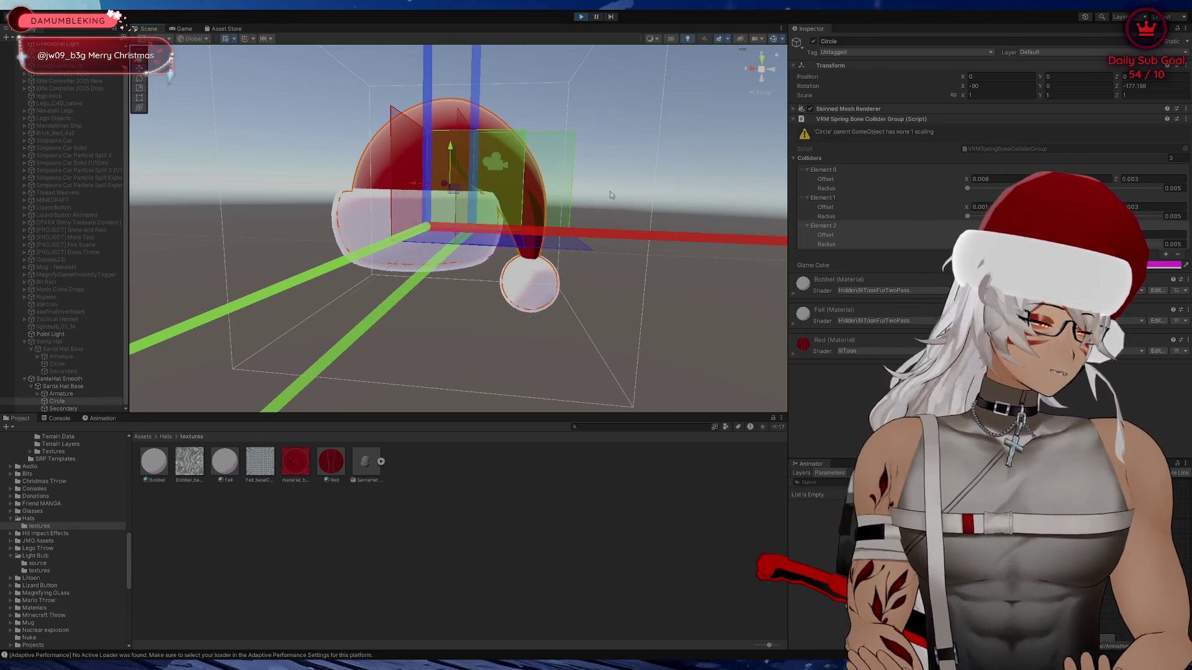
scroll(611, 189, "up", 5)
scroll(611, 187, "down", 5)
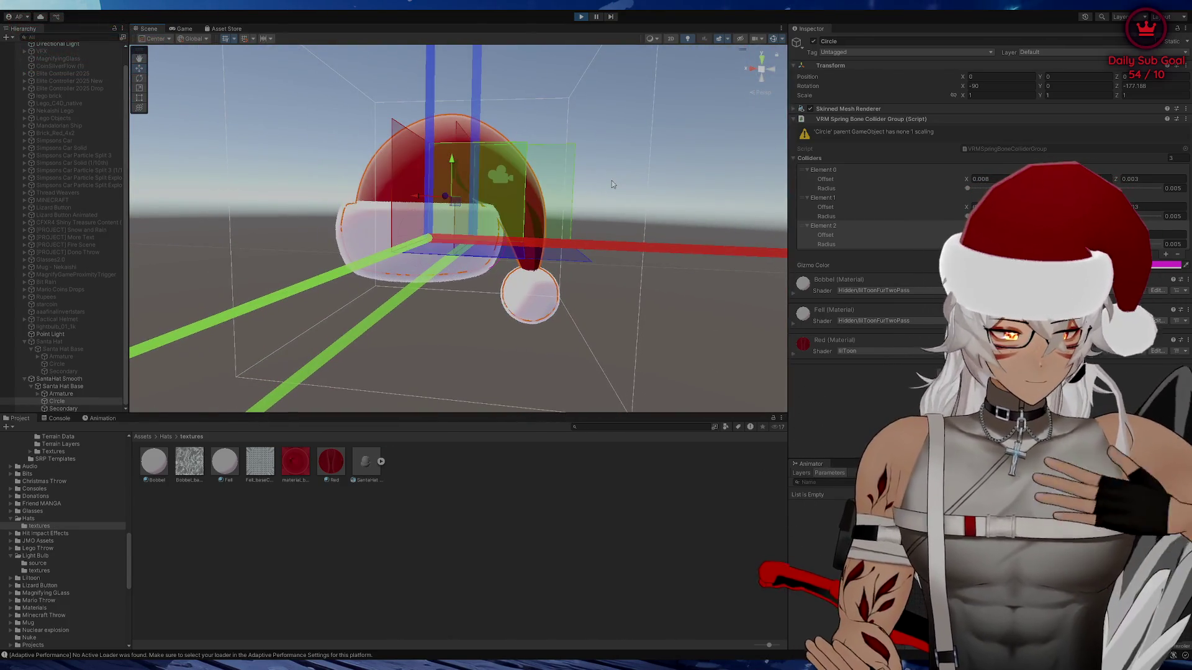
left_click_drag(611, 185, 613, 183)
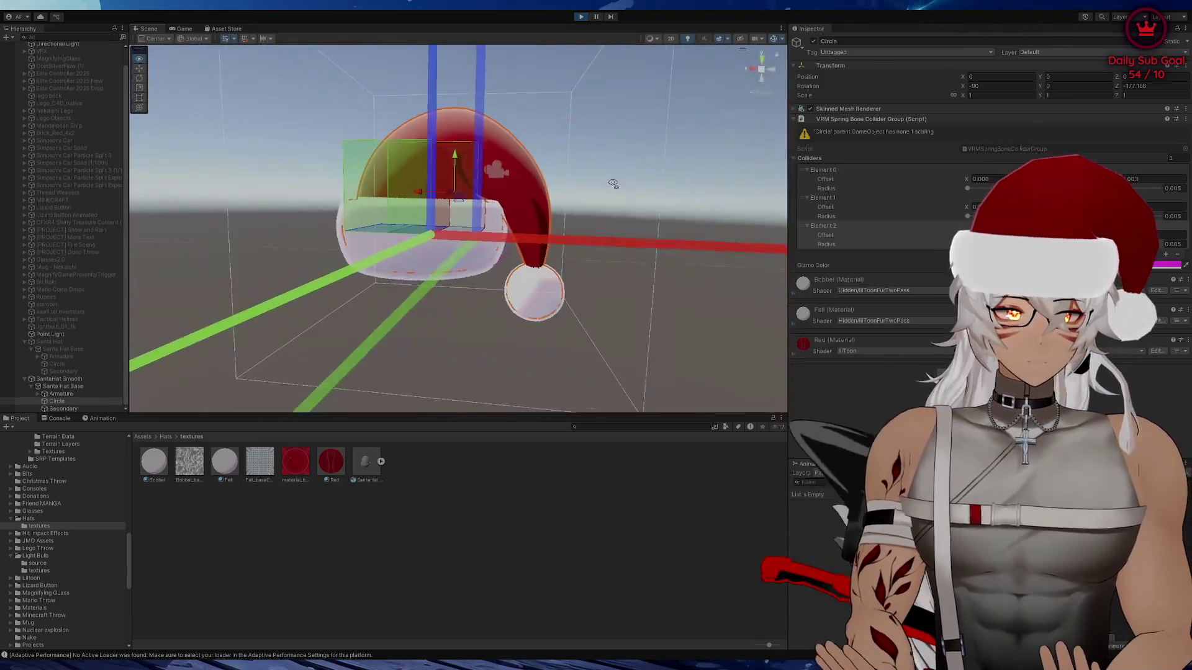
scroll(613, 184, "up", 3)
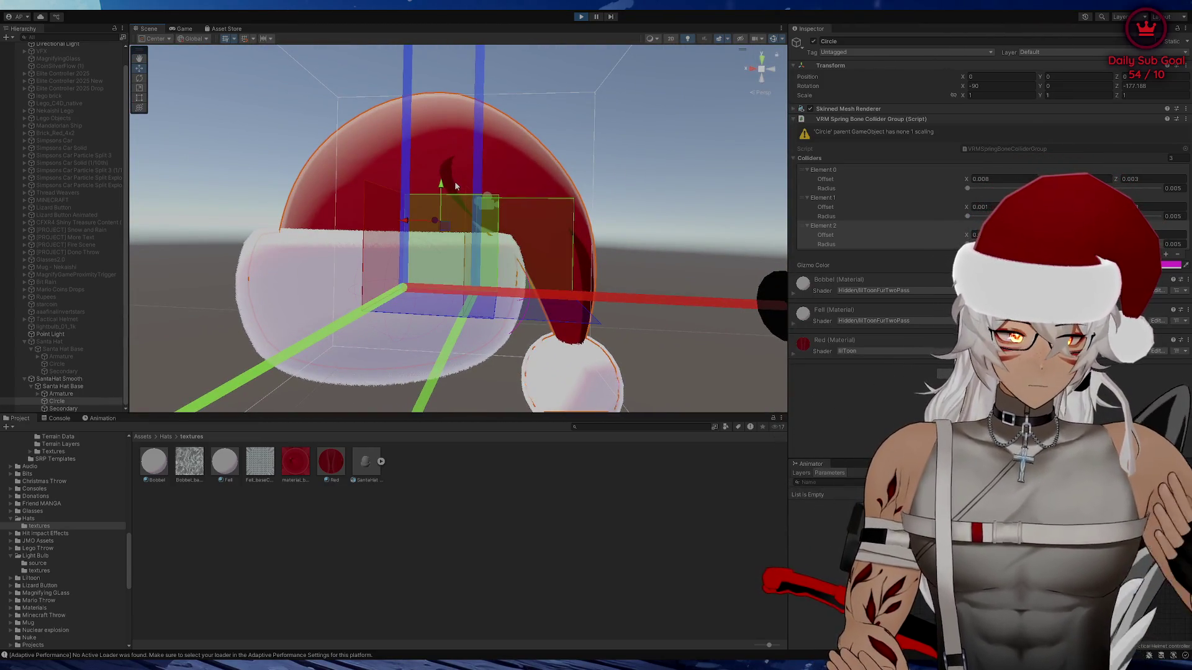
scroll(638, 180, "down", 3)
scroll(641, 187, "up", 4)
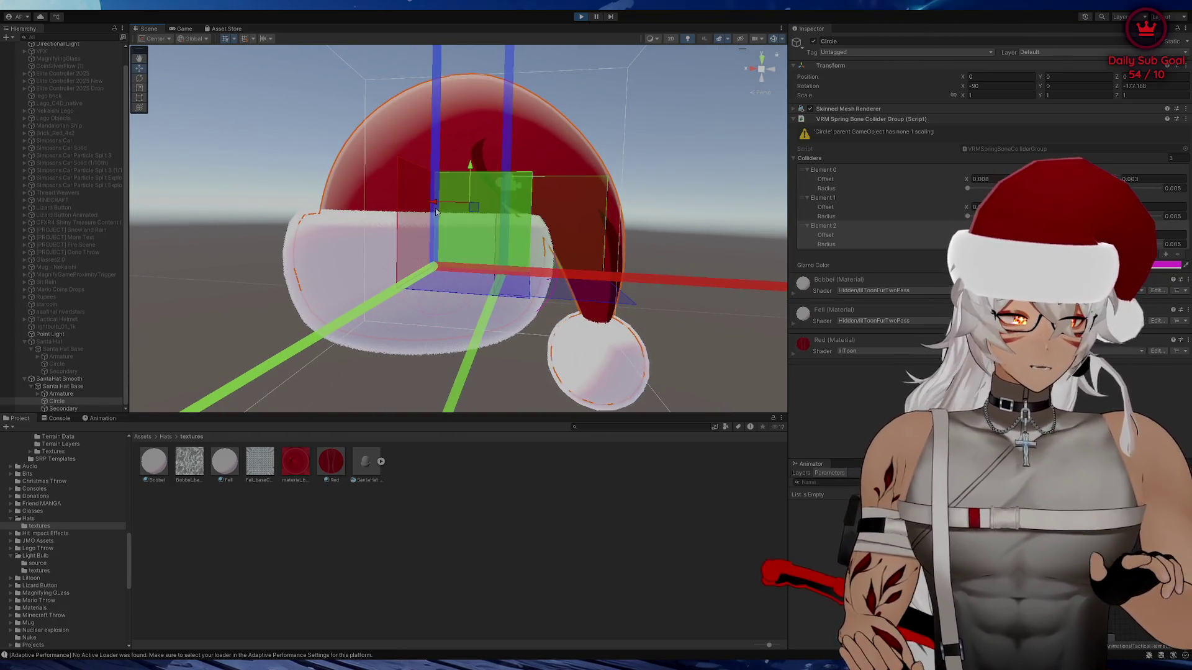
scroll(621, 205, "down", 3)
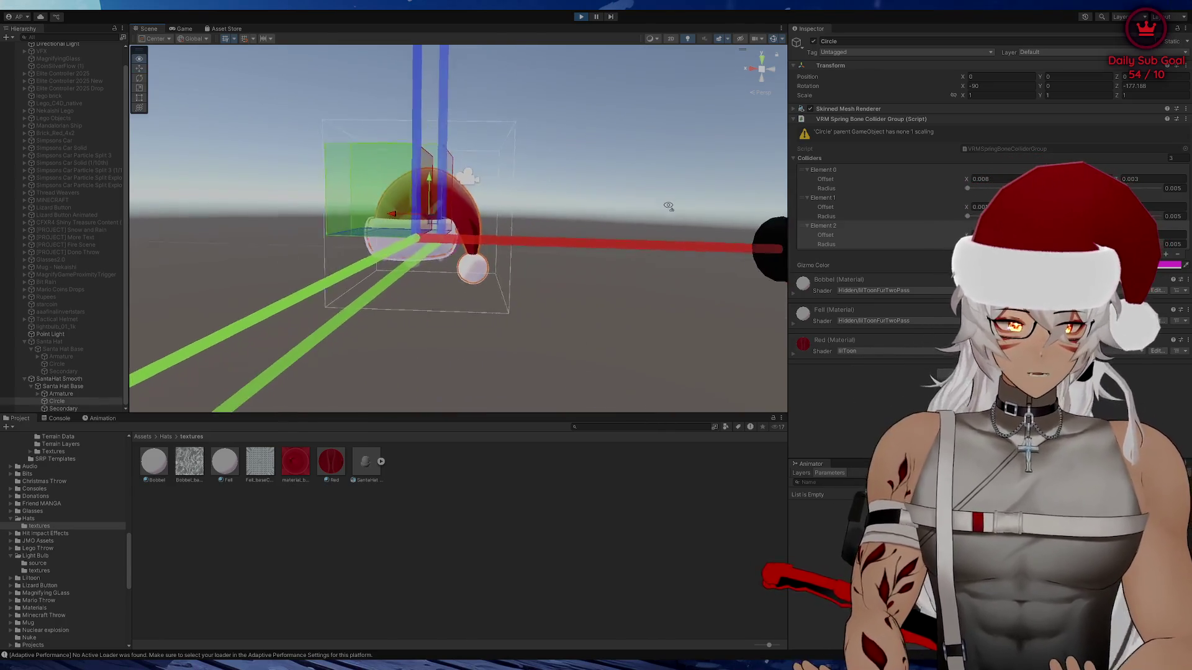
scroll(621, 211, "up", 5)
scroll(599, 221, "down", 4)
left_click_drag(599, 220, 683, 226)
left_click(996, 188)
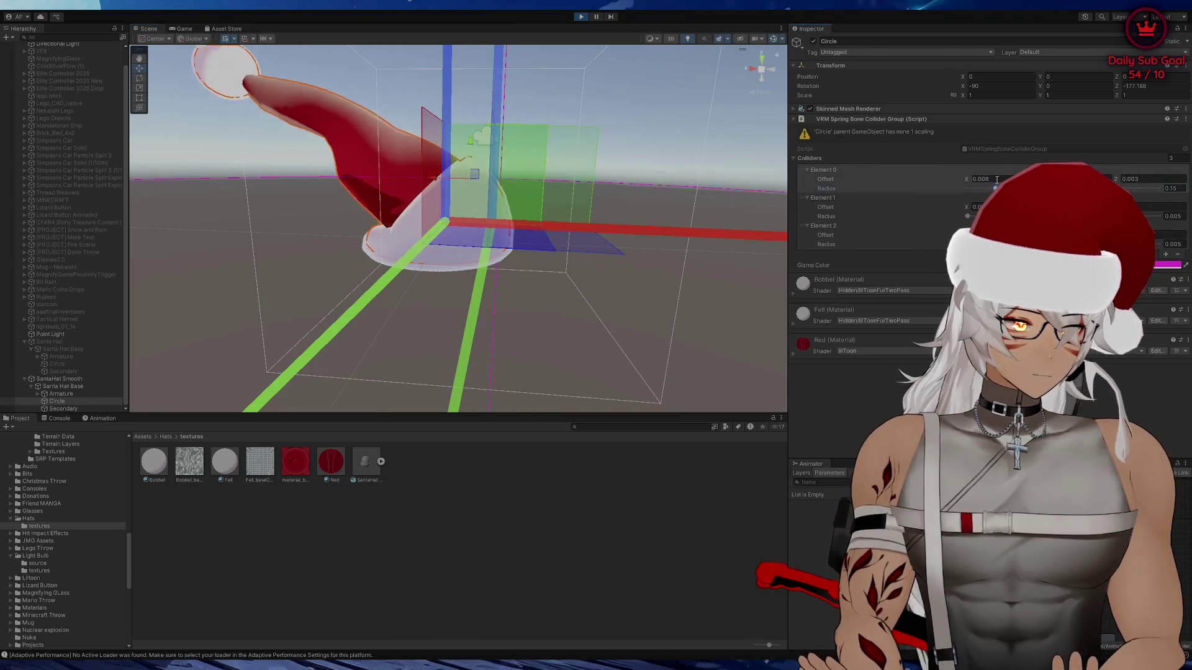
key("ctrl+z")
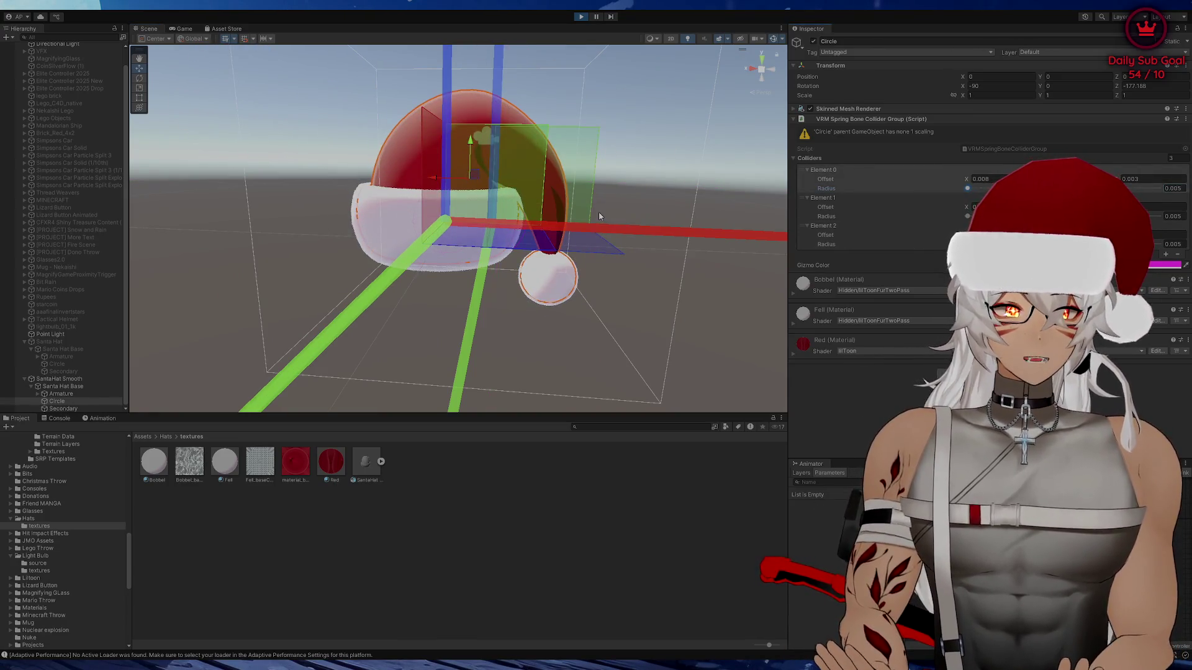
scroll(598, 211, "down", 3)
left_click_drag(596, 199, 619, 203)
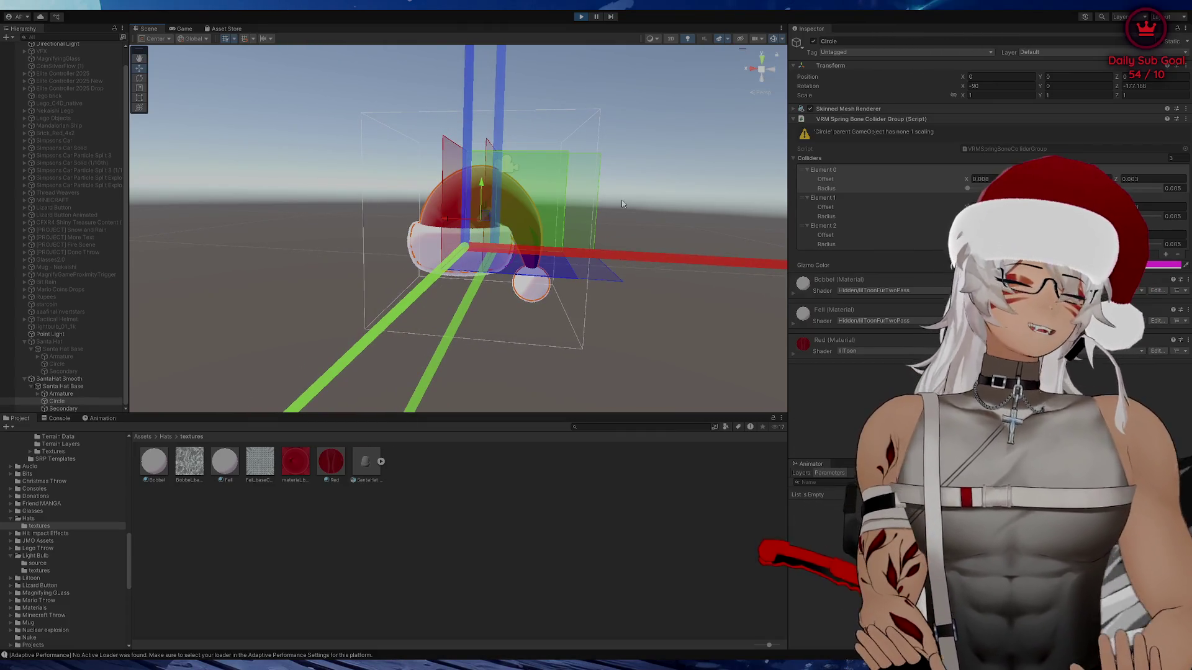
scroll(624, 201, "up", 5)
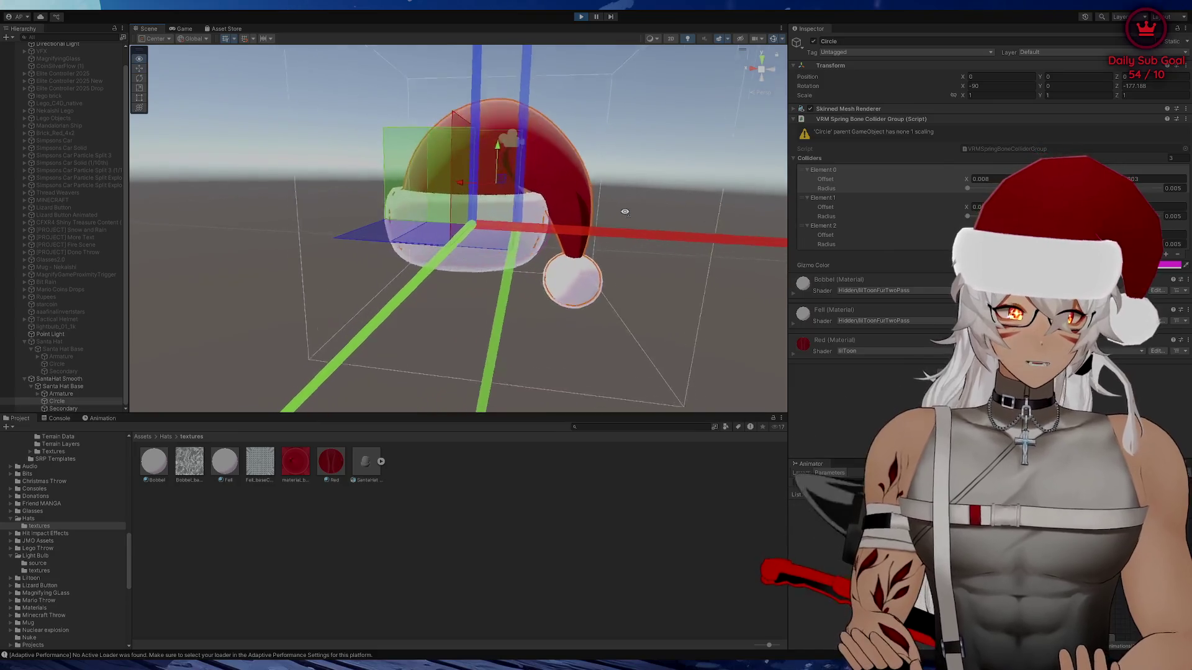
mouse_move(635, 212)
left_mouse_down()
mouse_move(607, 199)
mouse_move(600, 208)
left_mouse_up()
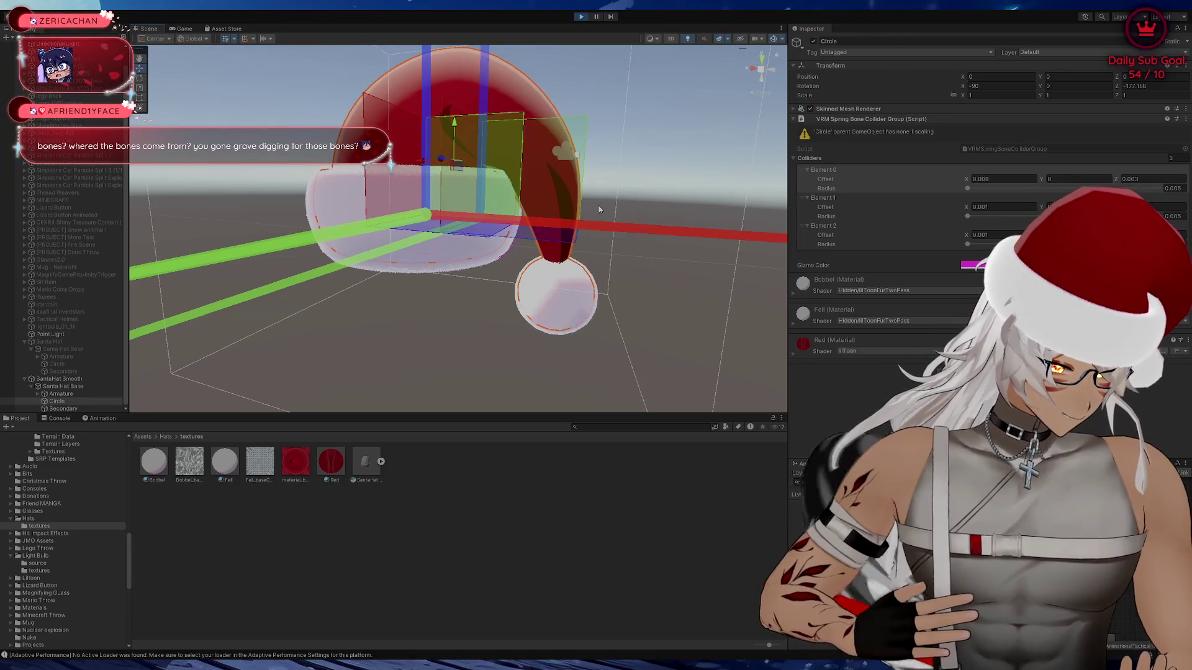
left_click_drag(560, 200, 585, 170)
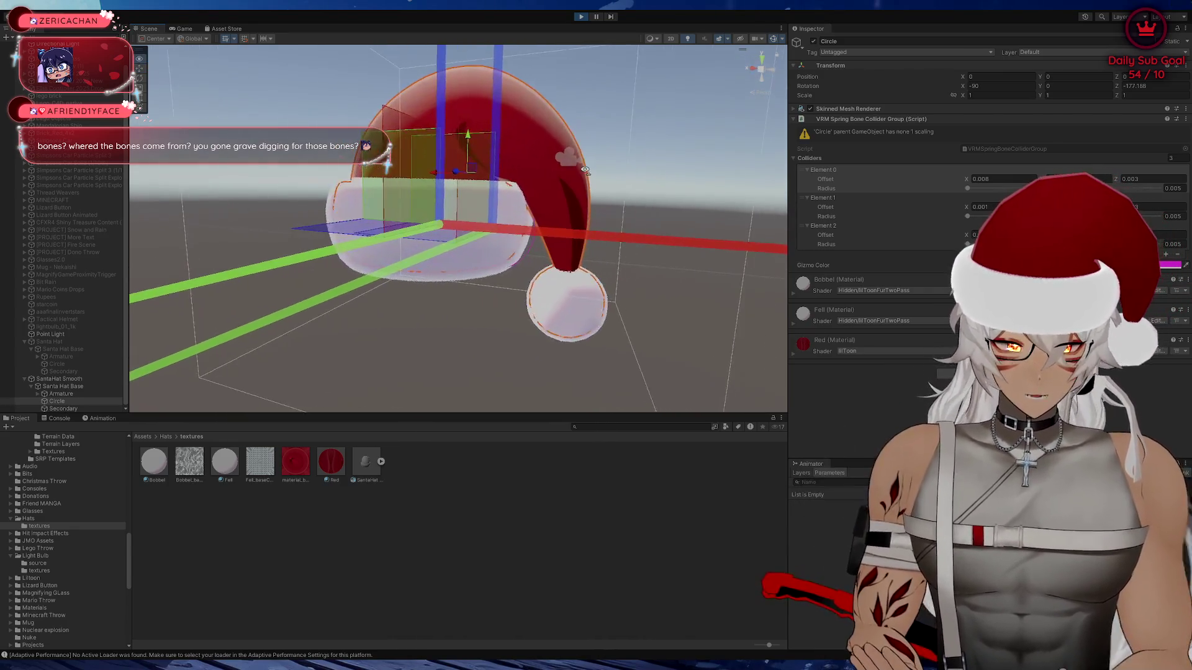
scroll(584, 169, "up", 5)
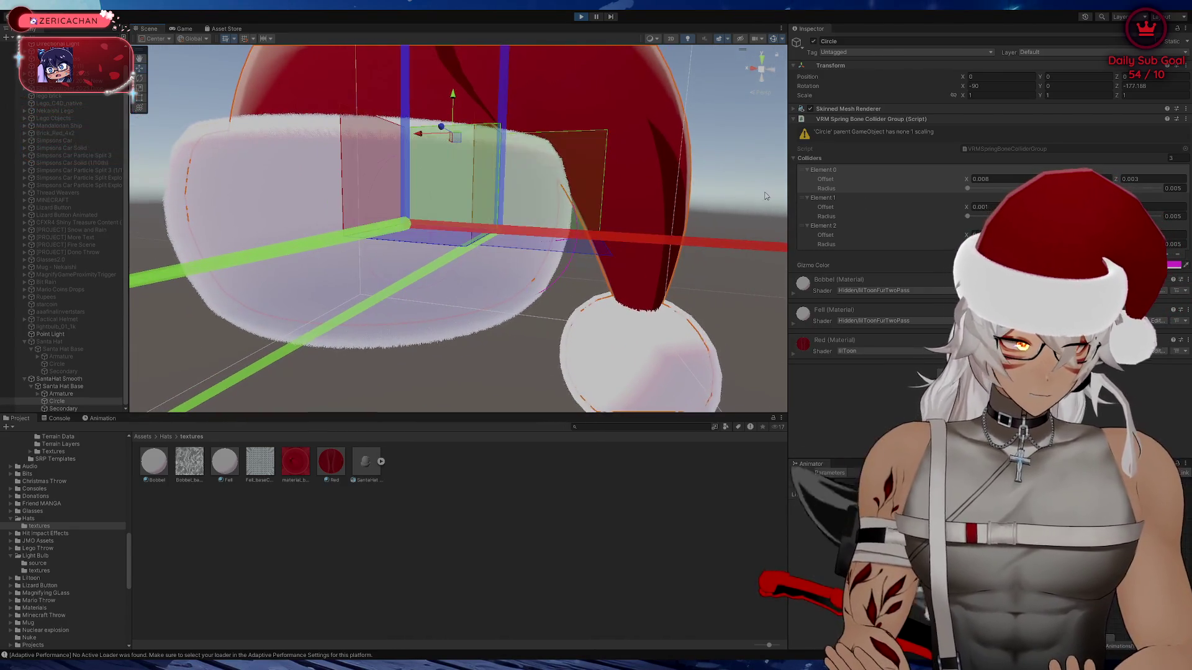
scroll(697, 165, "down", 5)
scroll(618, 165, "up", 3)
left_click_drag(618, 165, 509, 172)
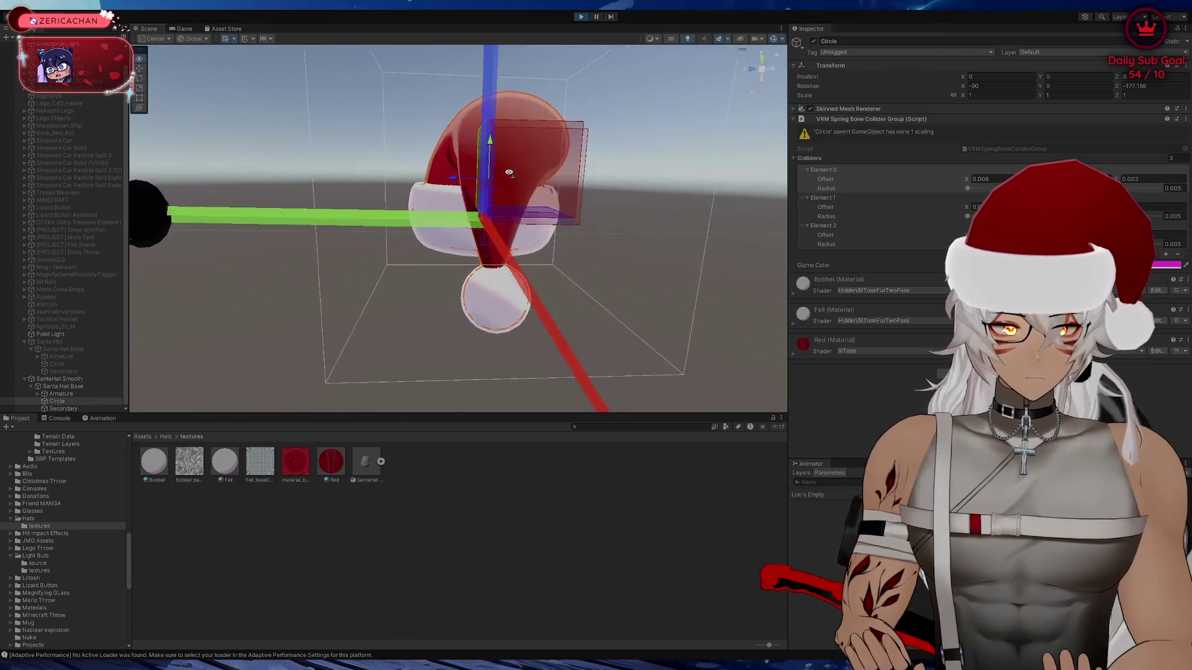
scroll(509, 173, "up", 5)
scroll(528, 165, "down", 4)
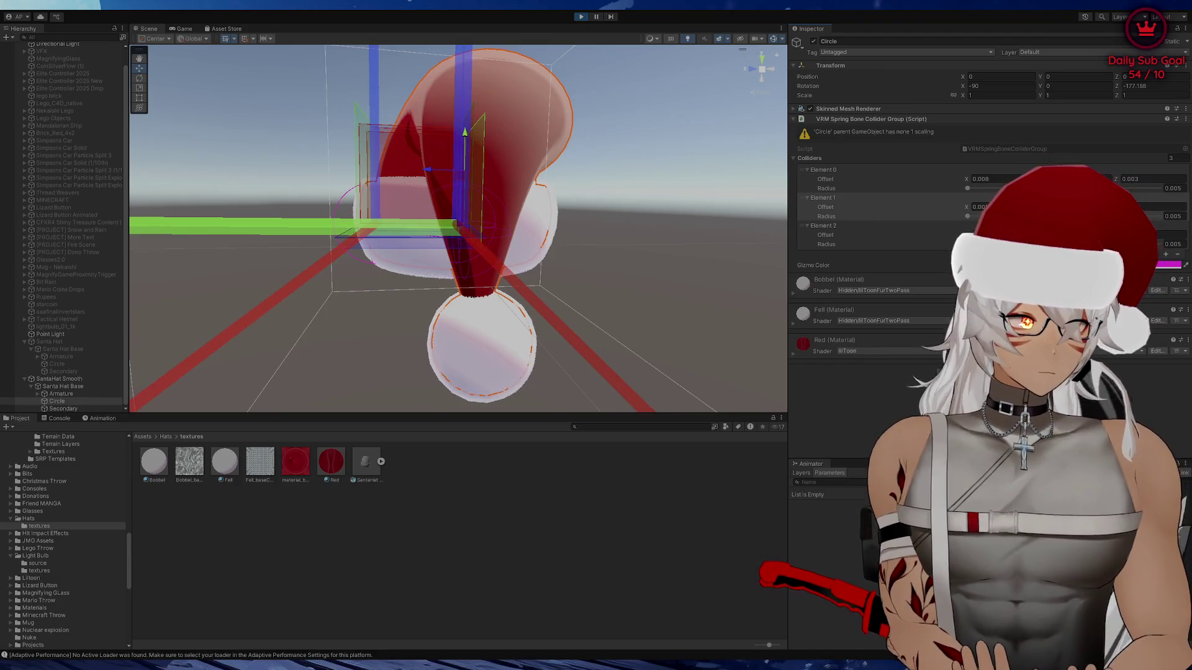
left_click(1079, 207)
type("0.0")
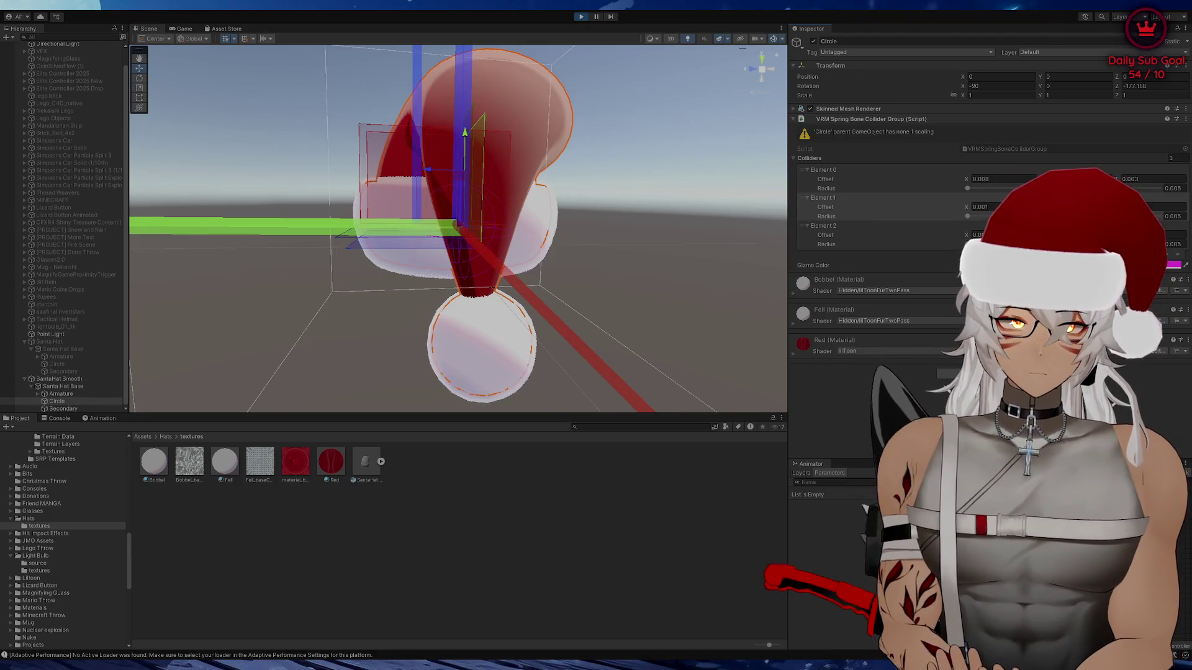
left_click(1172, 216)
type("0.528")
key("Return")
left_click_drag(596, 161, 558, 217)
key("ctrl+z")
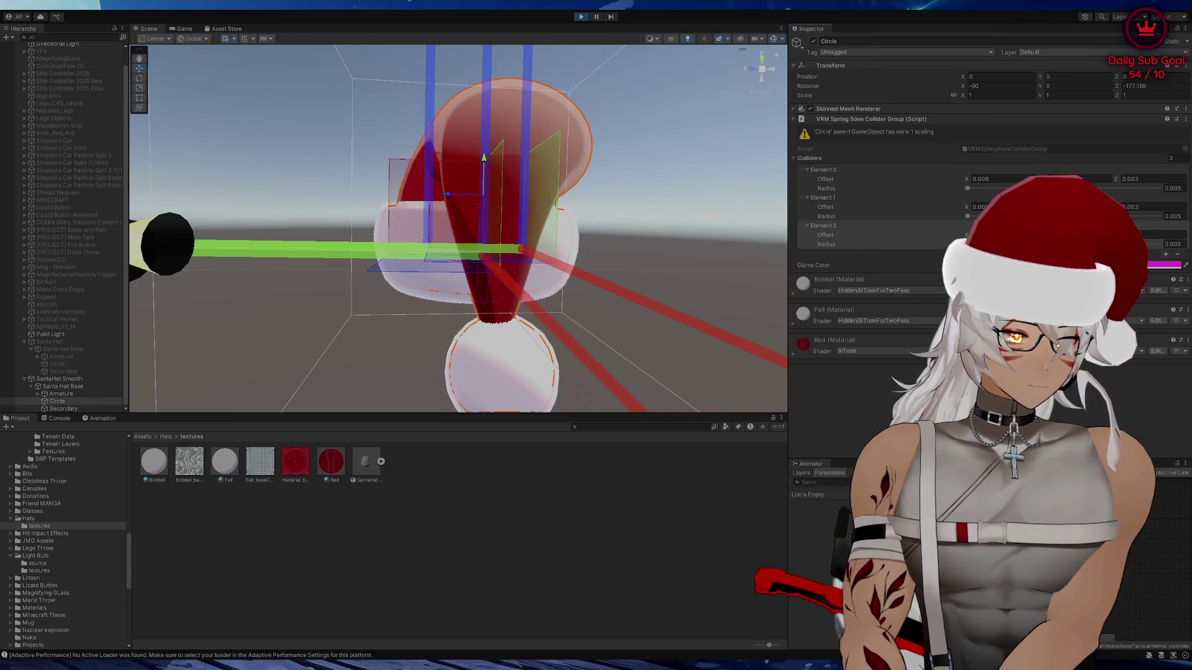
mouse_move(779, 270)
left_mouse_down()
mouse_move(767, 255)
mouse_move(844, 267)
left_mouse_up()
Orbit and zoom the Scene view in and out around the hat's brim to inspect the colliders
mouse_move(601, 234)
left_mouse_down()
mouse_move(605, 224)
mouse_move(572, 225)
left_mouse_up()
scroll(572, 225, "down", 10)
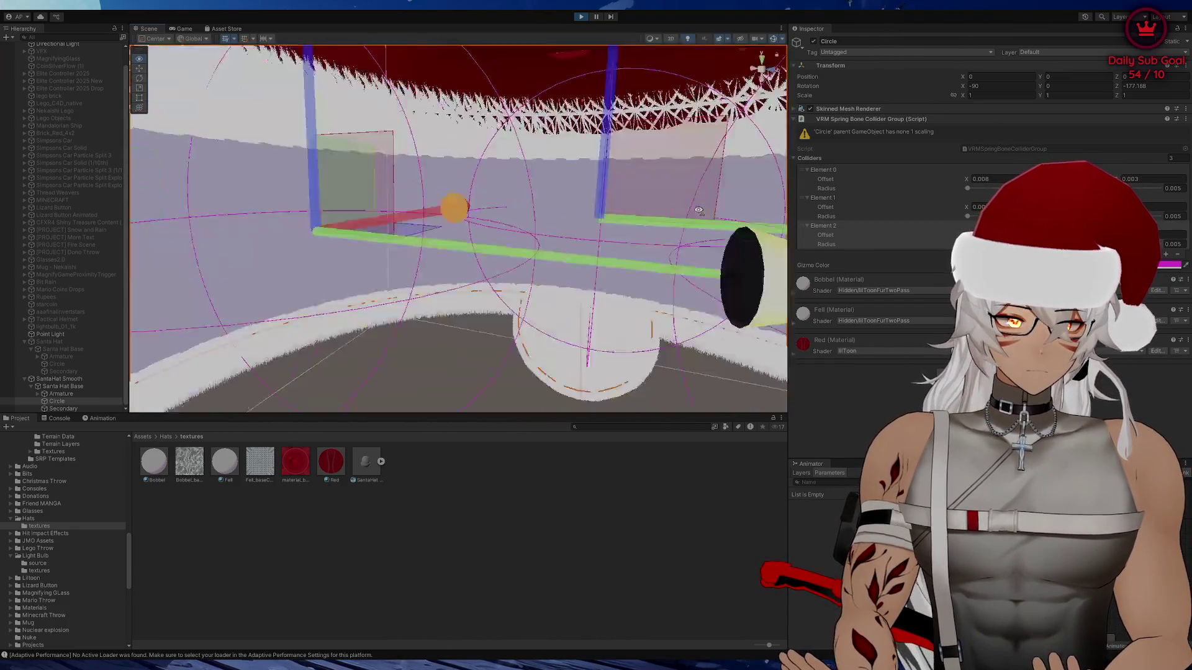
mouse_move(699, 211)
left_mouse_down()
mouse_move(732, 200)
mouse_move(451, 201)
left_mouse_up()
scroll(732, 200, "up", 5)
scroll(451, 202, "down", 5)
scroll(702, 192, "up", 5)
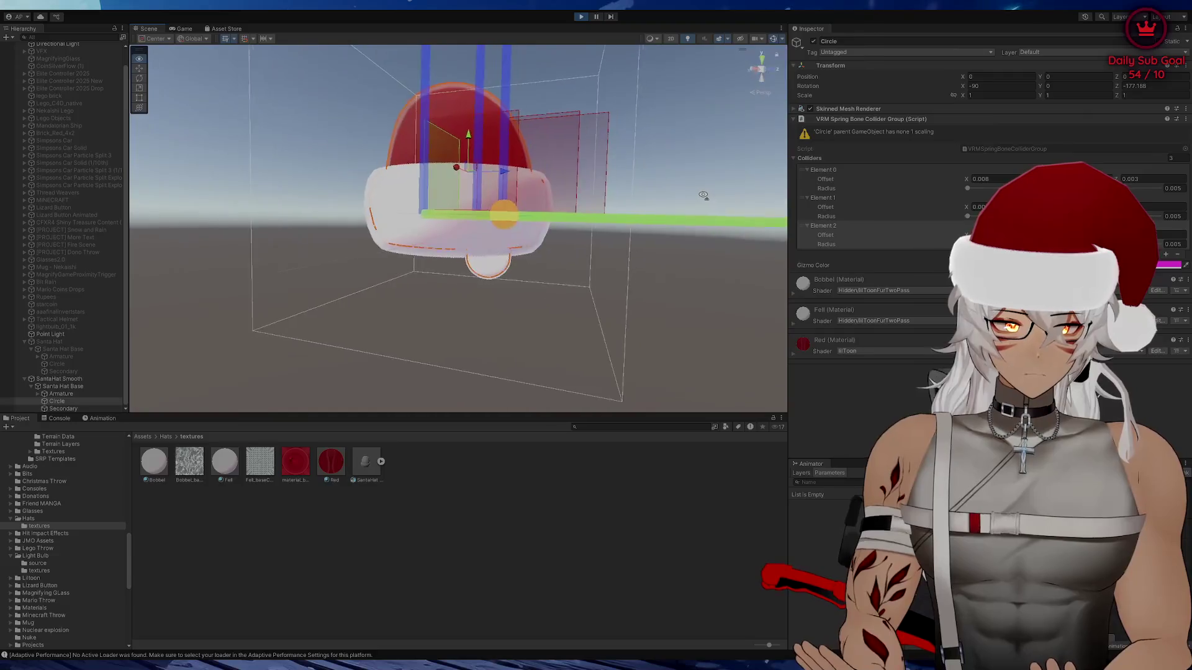
left_click_drag(702, 192, 628, 178)
scroll(616, 185, "down", 3)
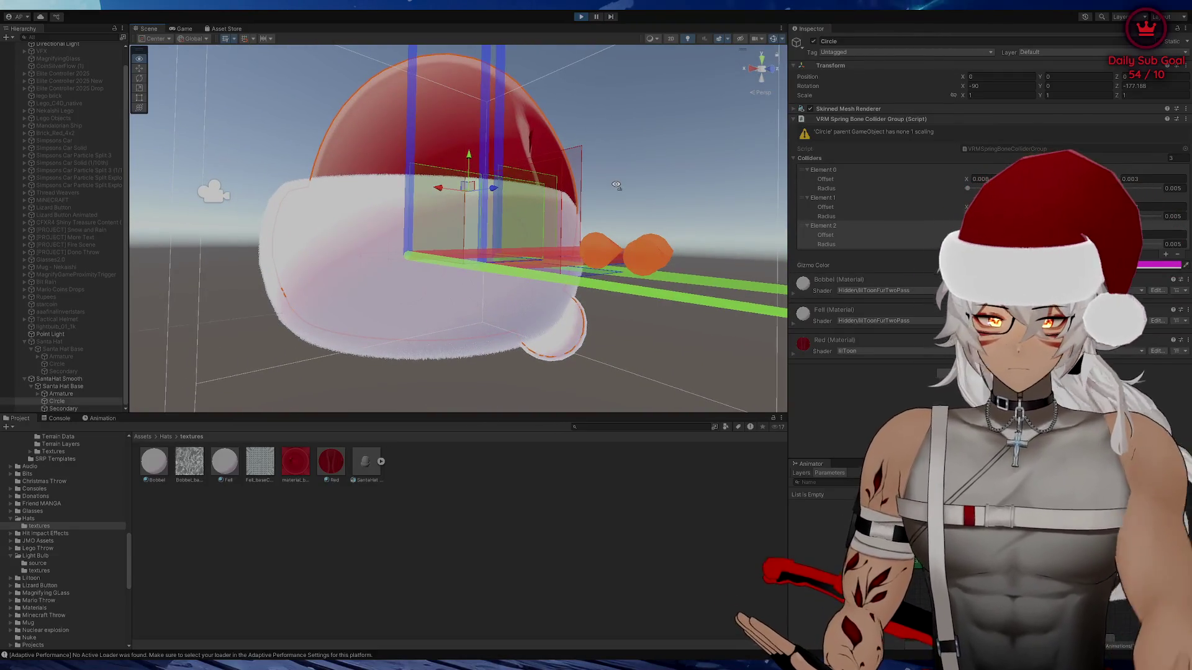
scroll(589, 191, "down", 5)
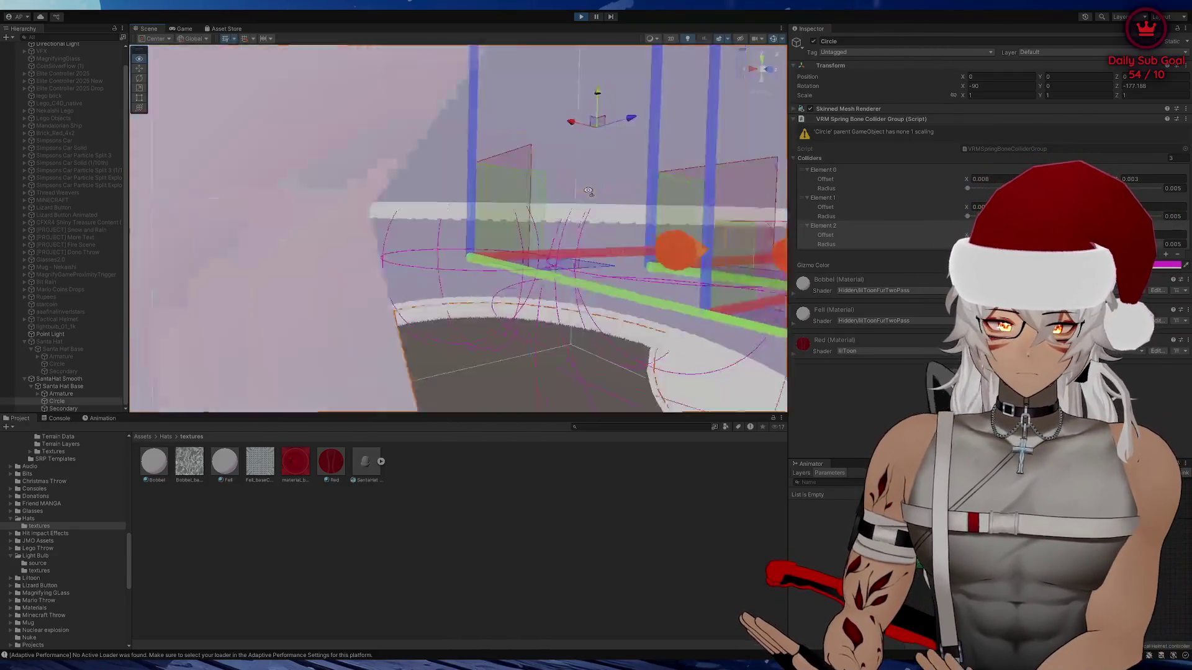
mouse_move(589, 191)
left_mouse_down()
mouse_move(776, 194)
mouse_move(747, 295)
left_mouse_up()
scroll(726, 193, "down", 3)
scroll(776, 194, "up", 5)
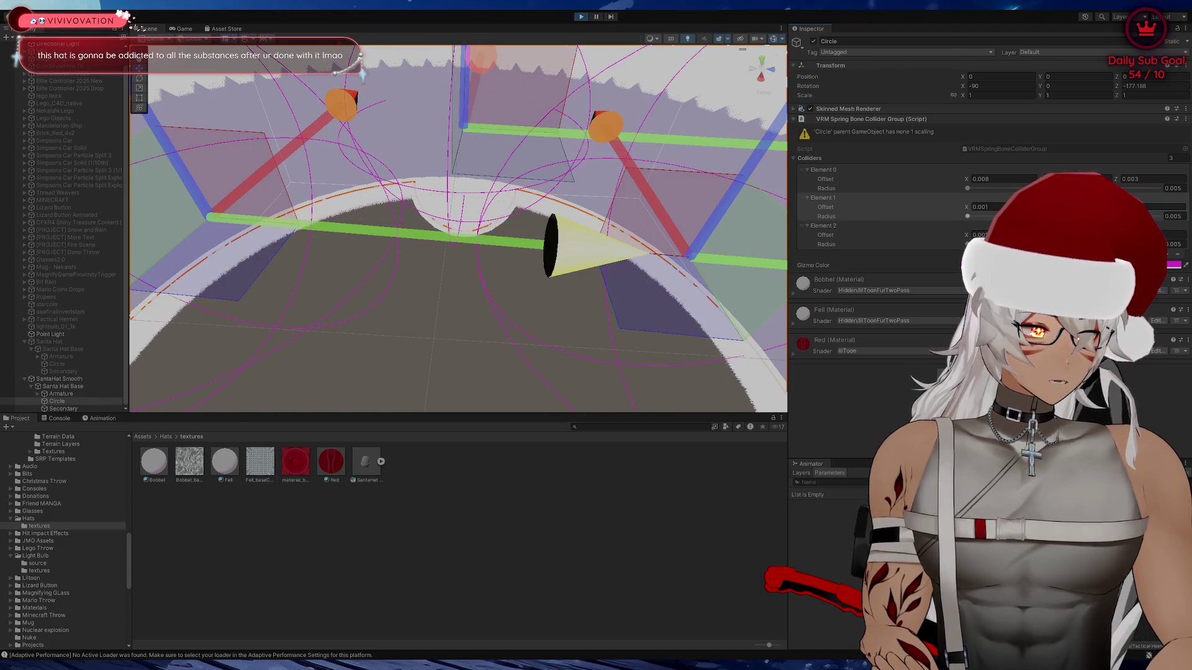
Change the second collider's X offset to 0.004, then select SantaHat Smooth and orbit to check
left_click(987, 178)
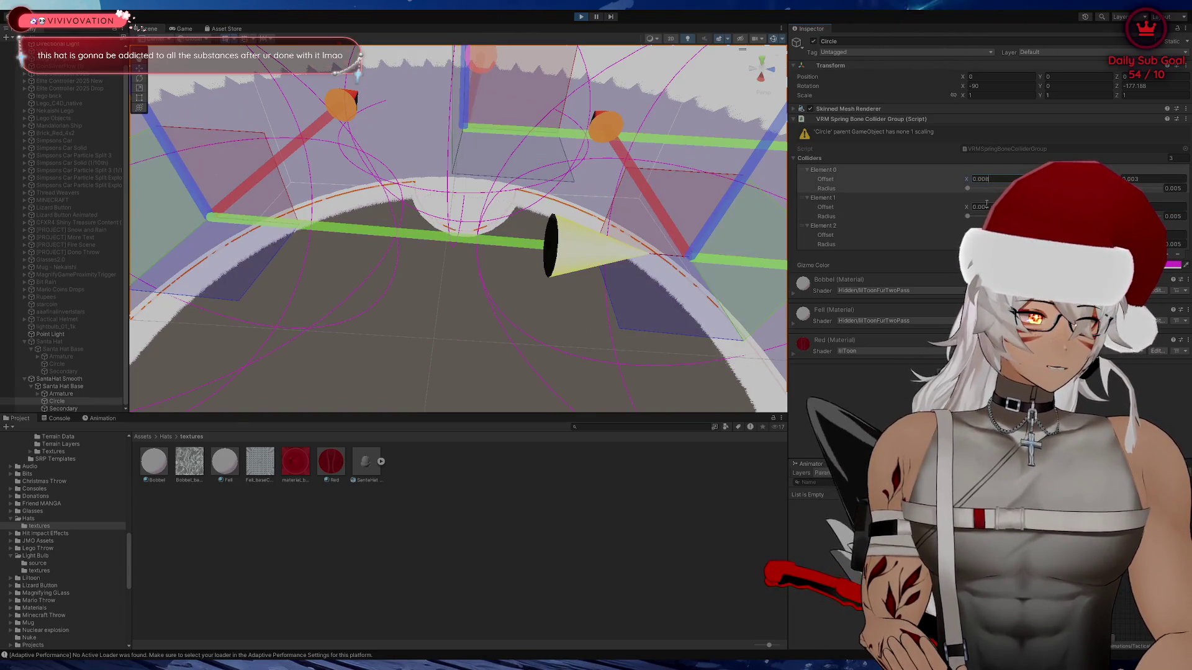
left_click(987, 207)
type("0.005")
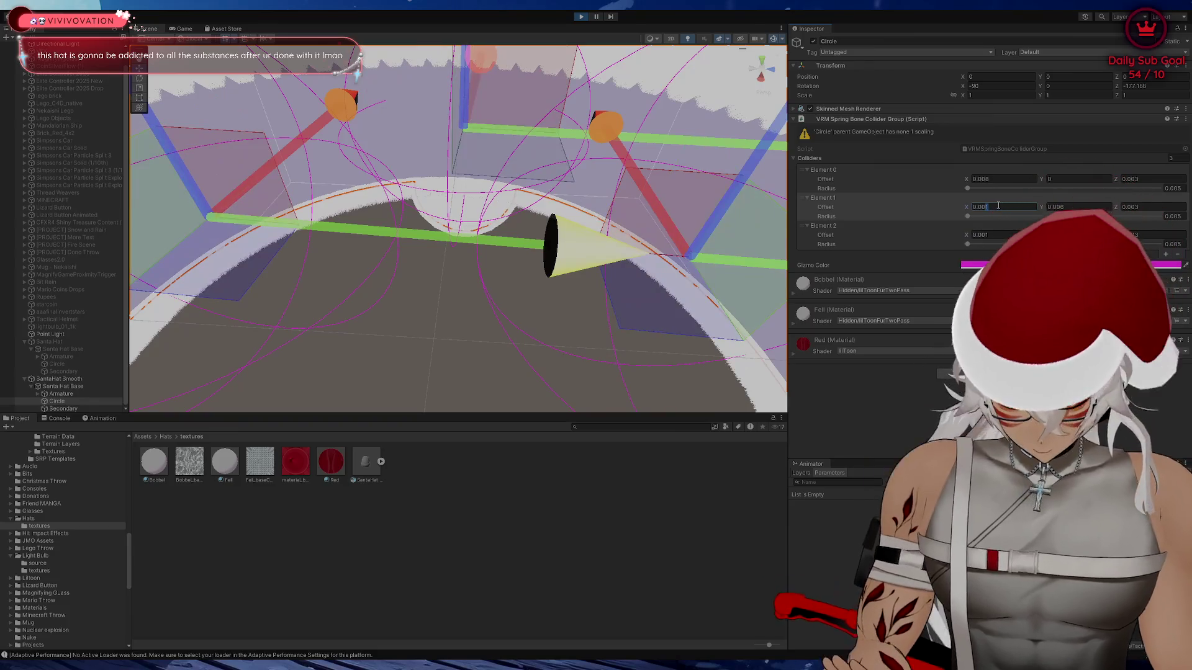
key("BackSpace")
type("4")
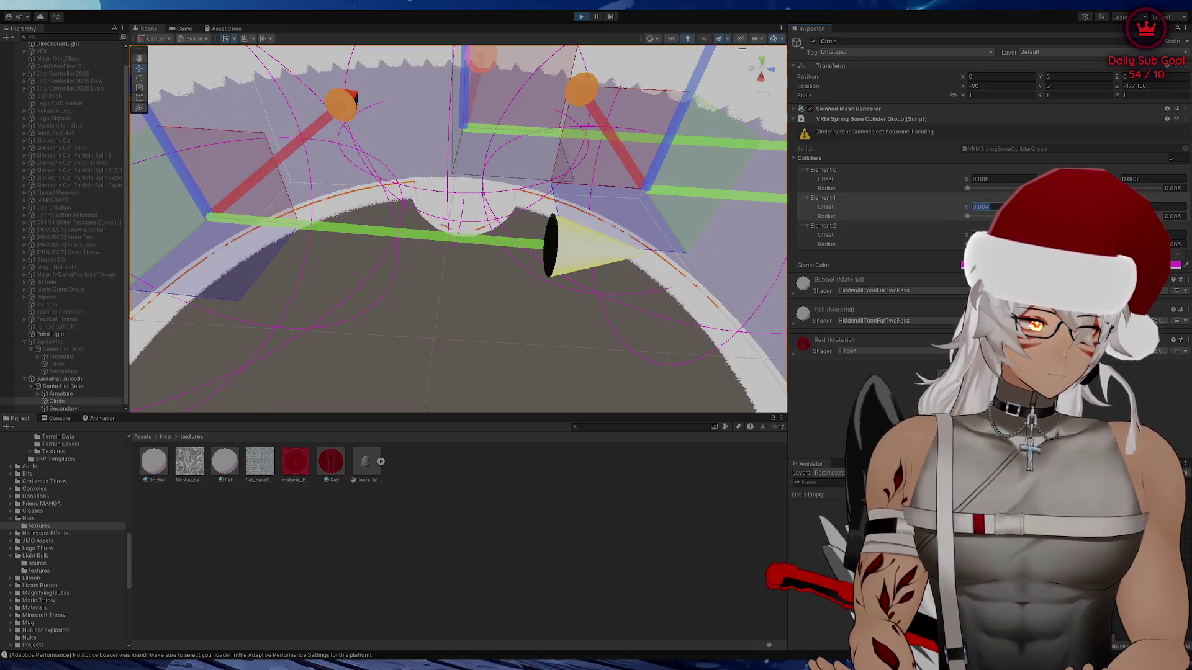
mouse_move(625, 329)
left_mouse_down()
mouse_move(408, 248)
mouse_move(189, 232)
left_mouse_up()
left_click(59, 378)
mouse_move(423, 239)
left_mouse_down()
mouse_move(411, 230)
mouse_move(481, 214)
mouse_move(300, 217)
mouse_move(460, 226)
mouse_move(338, 221)
mouse_move(605, 261)
mouse_move(348, 263)
mouse_move(614, 260)
mouse_move(428, 256)
mouse_move(574, 248)
mouse_move(372, 242)
mouse_move(546, 245)
mouse_move(347, 246)
mouse_move(452, 251)
mouse_move(442, 263)
mouse_move(465, 270)
left_mouse_up()
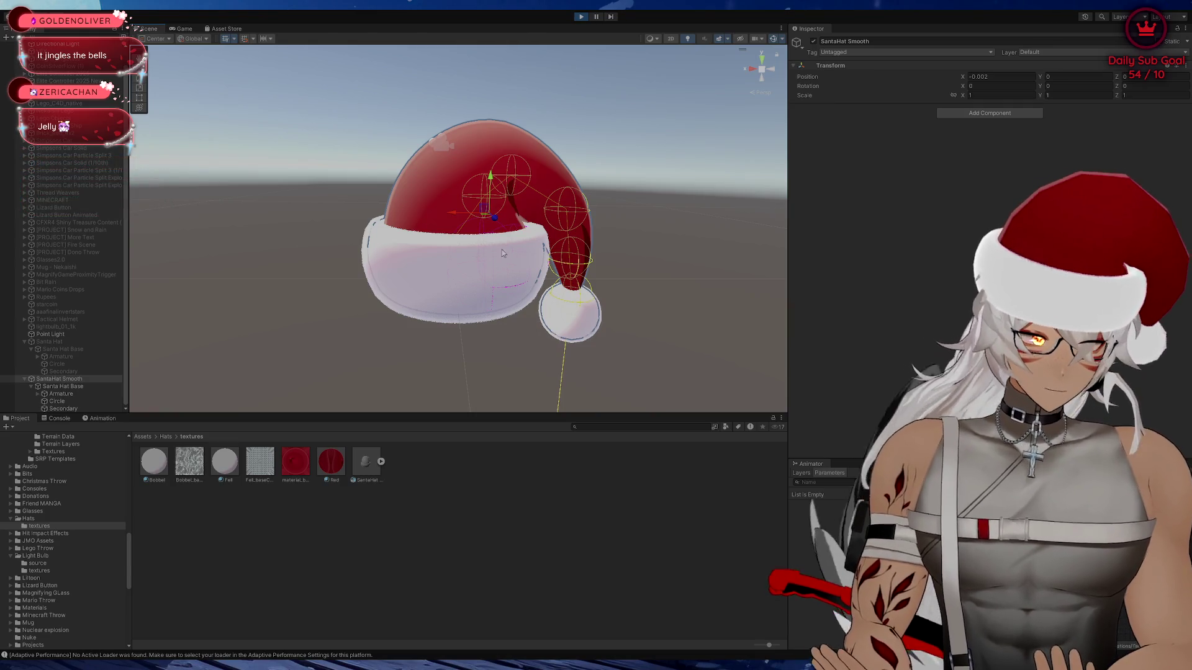
Select SantaHat Smooth and frame it in the Scene view
scroll(501, 250, "down", 4)
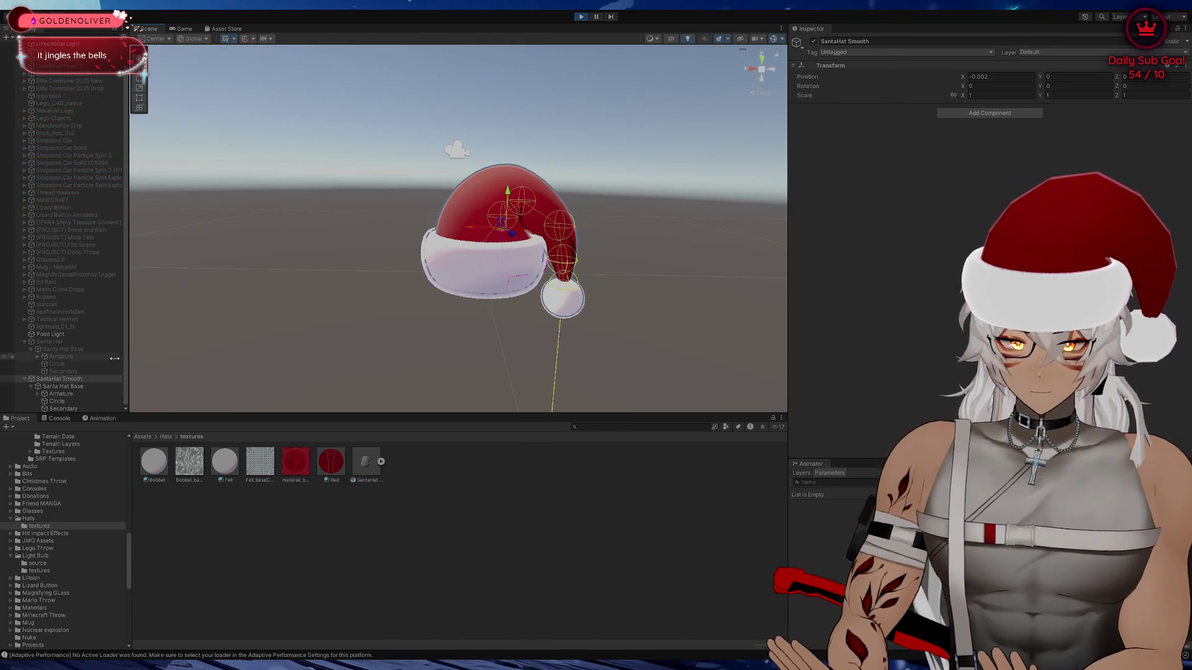
left_click(25, 379)
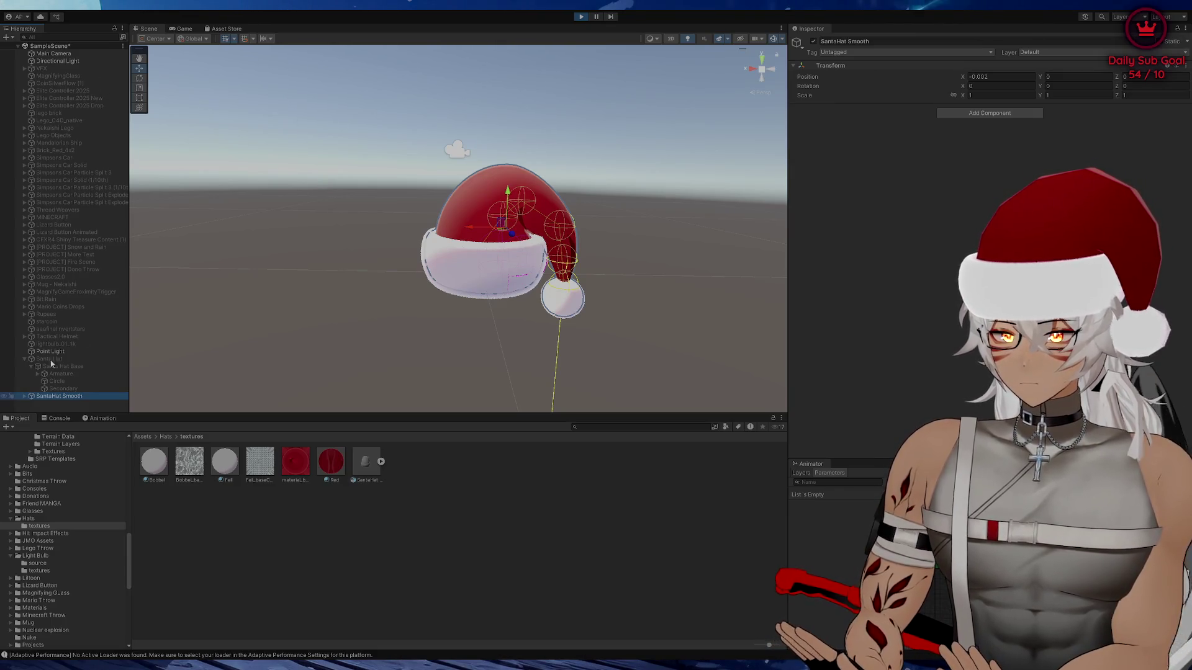
left_click(47, 395)
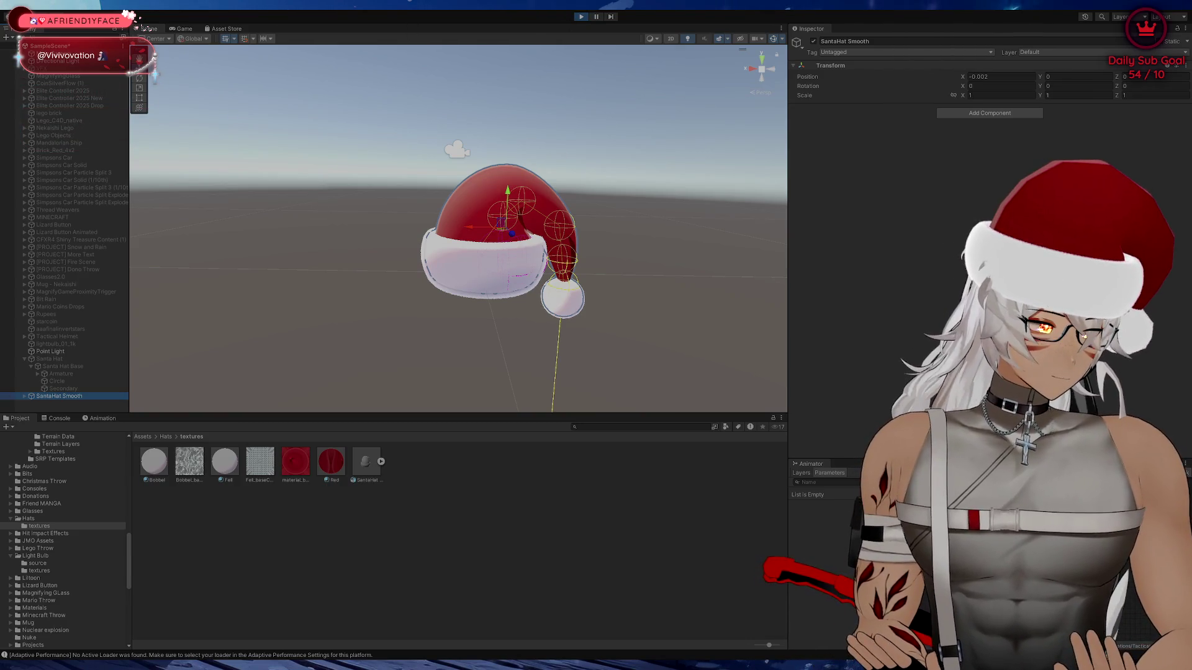
scroll(566, 169, "up", 3)
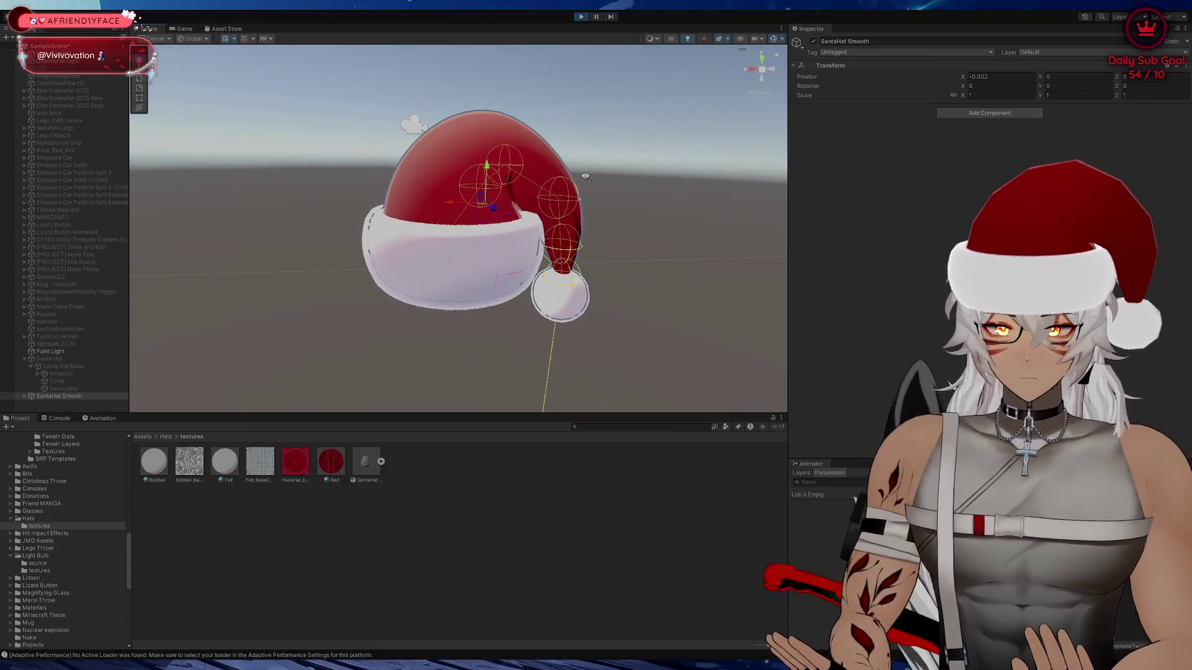
scroll(570, 173, "down", 5)
left_click_drag(573, 176, 565, 176)
scroll(564, 176, "up", 8)
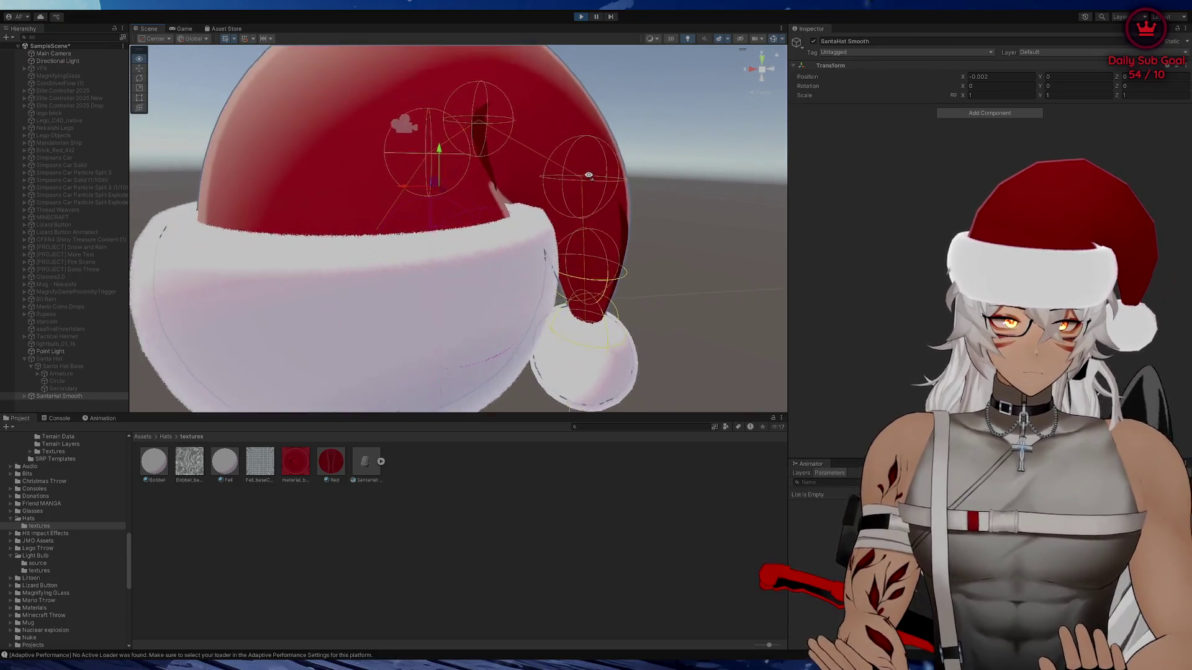
scroll(588, 176, "down", 5)
scroll(559, 170, "up", 6)
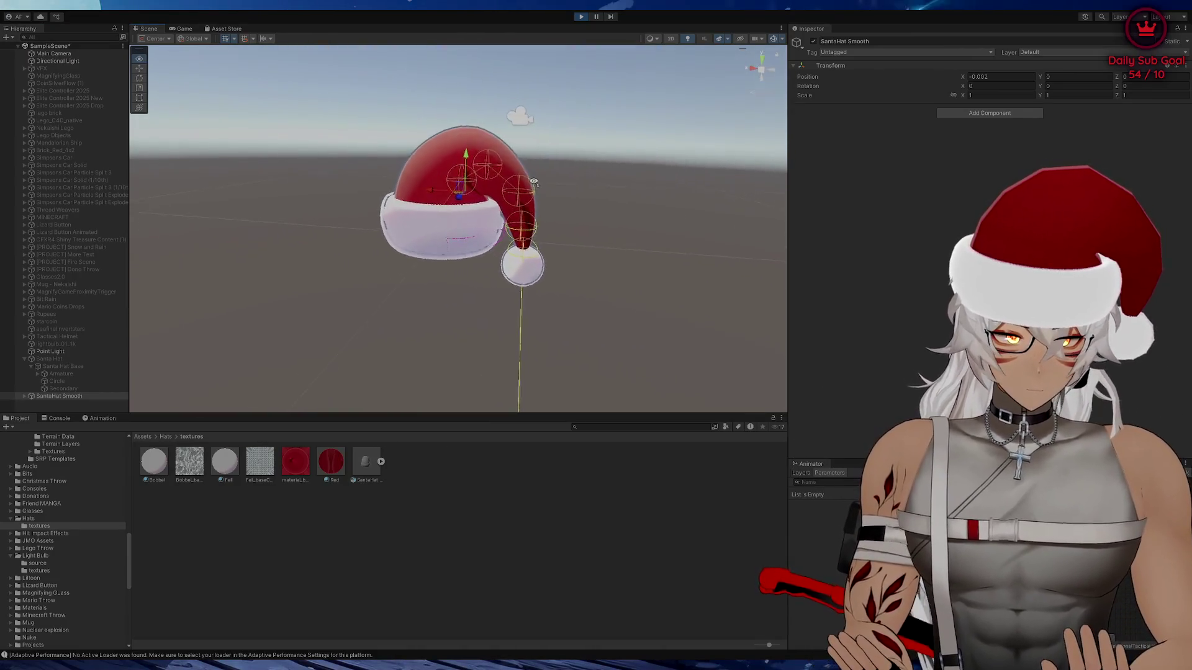
left_click_drag(540, 166, 548, 238)
key("f")
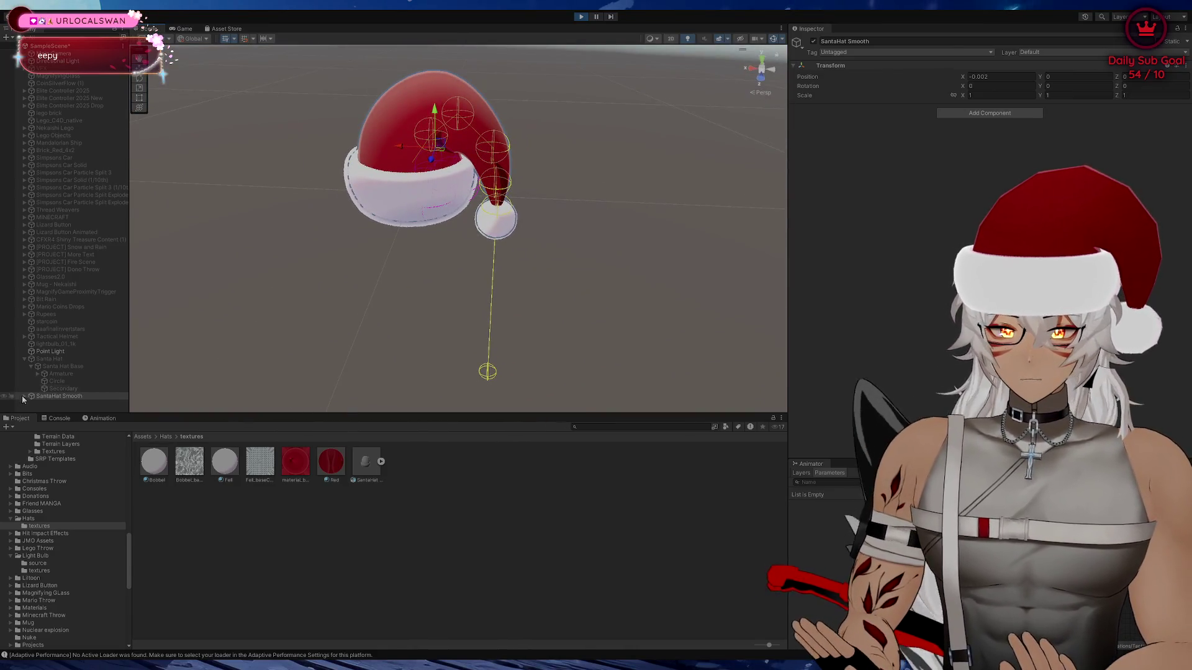
left_click(56, 396)
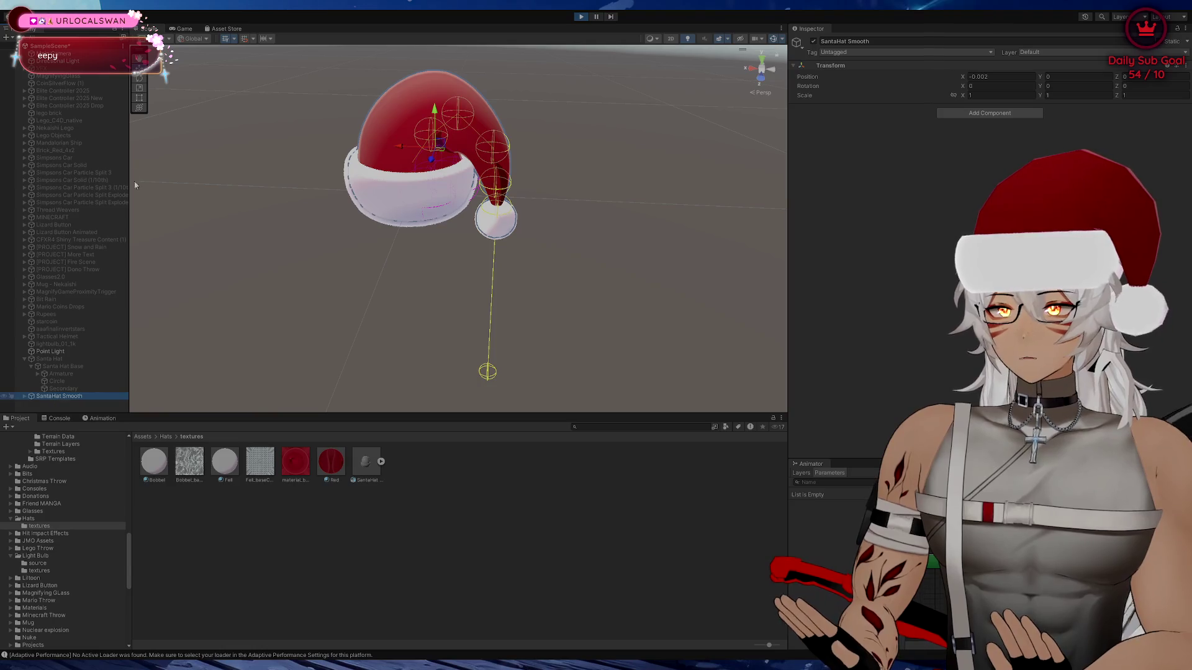
Stop Play mode, duplicate the hat and delete the extra copy, keeping one SantaHat Smooth
left_click(581, 17)
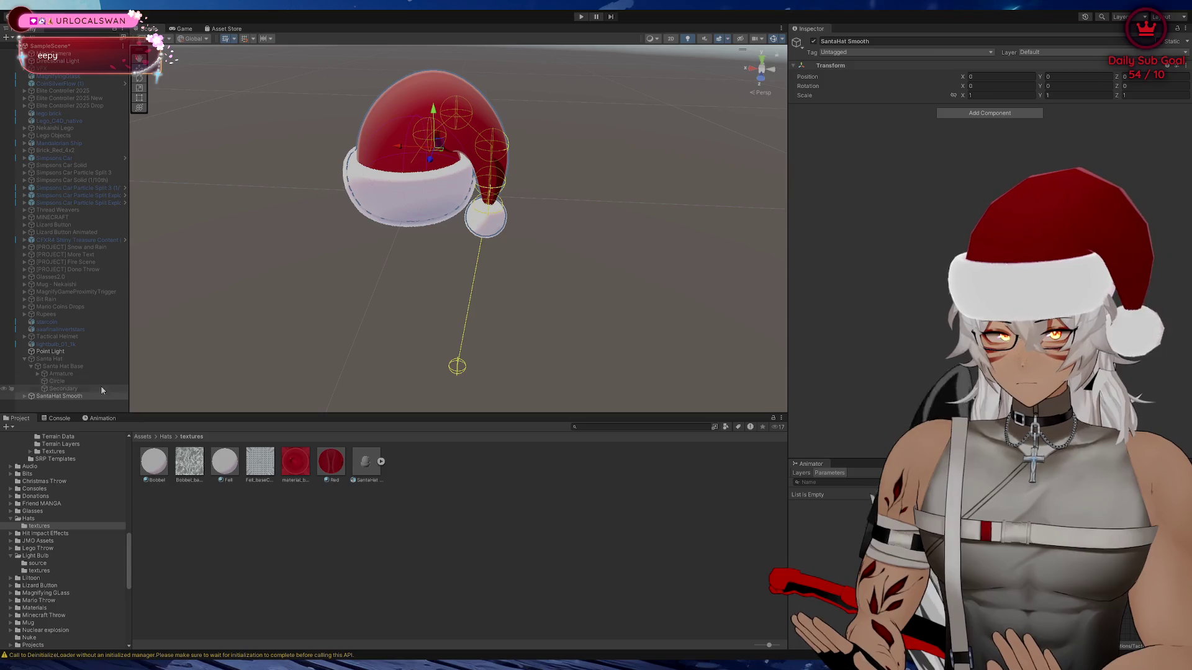
left_click(53, 408)
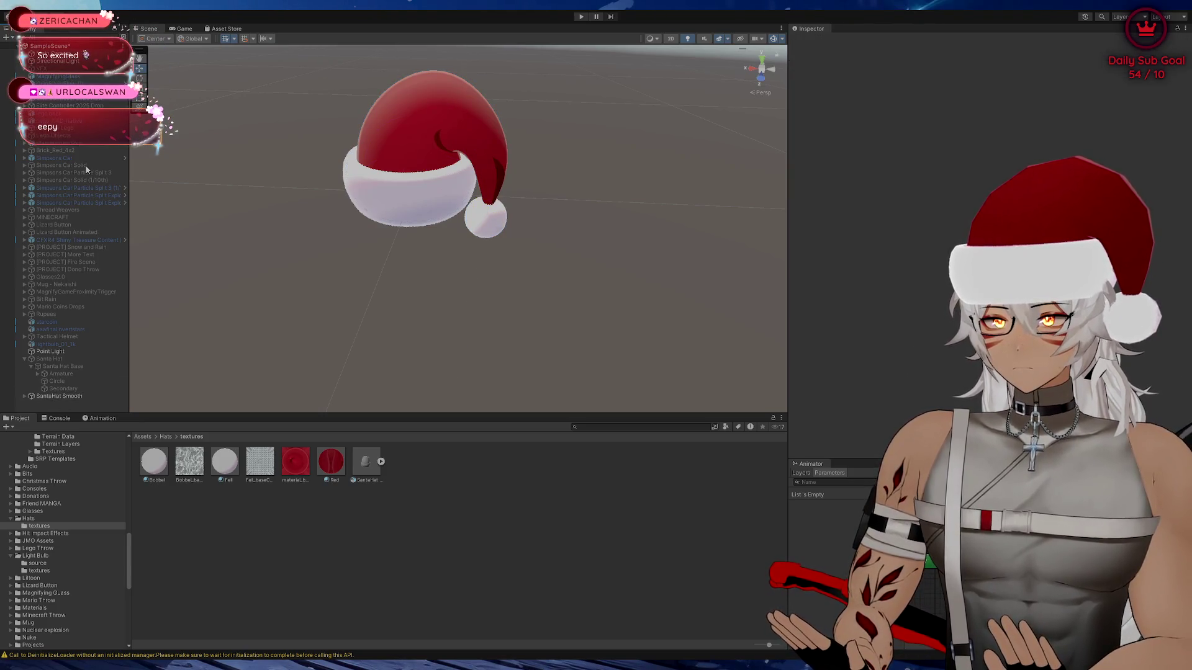
key("ctrl+v")
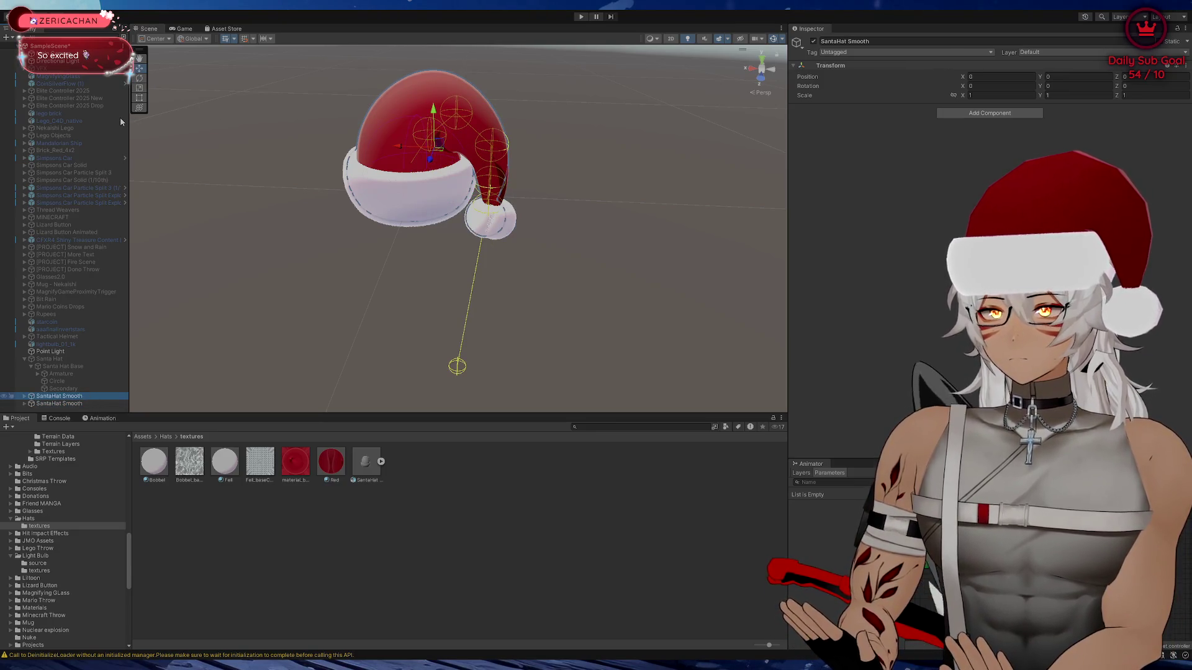
key("Delete")
left_click(86, 397)
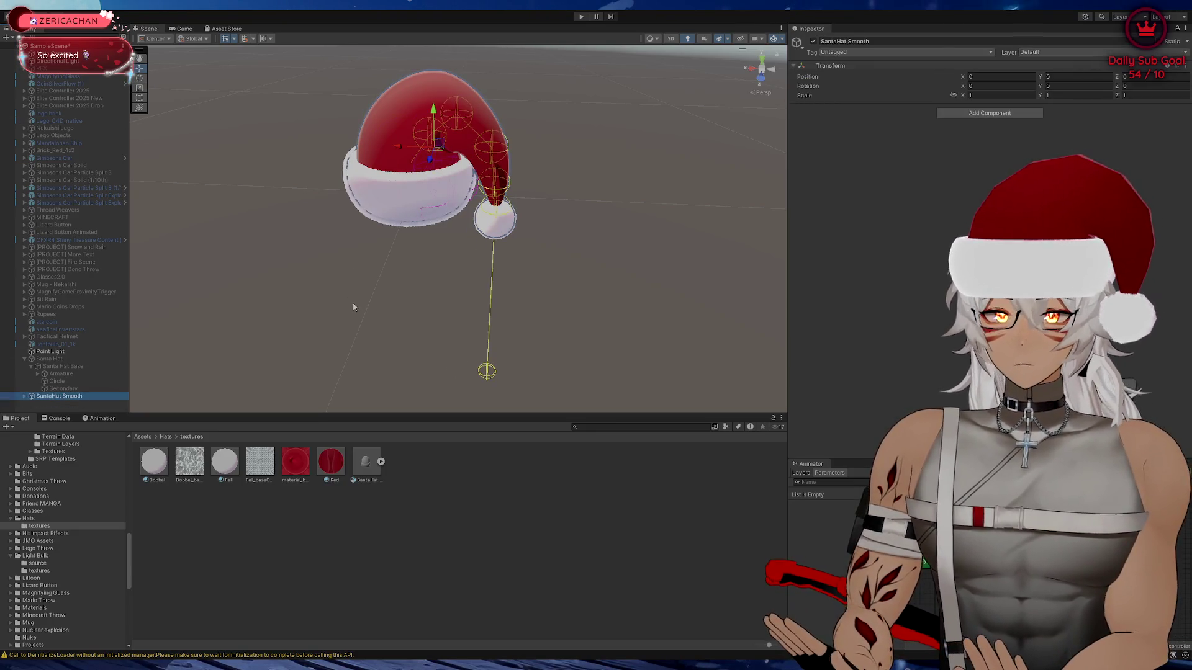
scroll(354, 307, "down", 3)
scroll(370, 301, "up", 5)
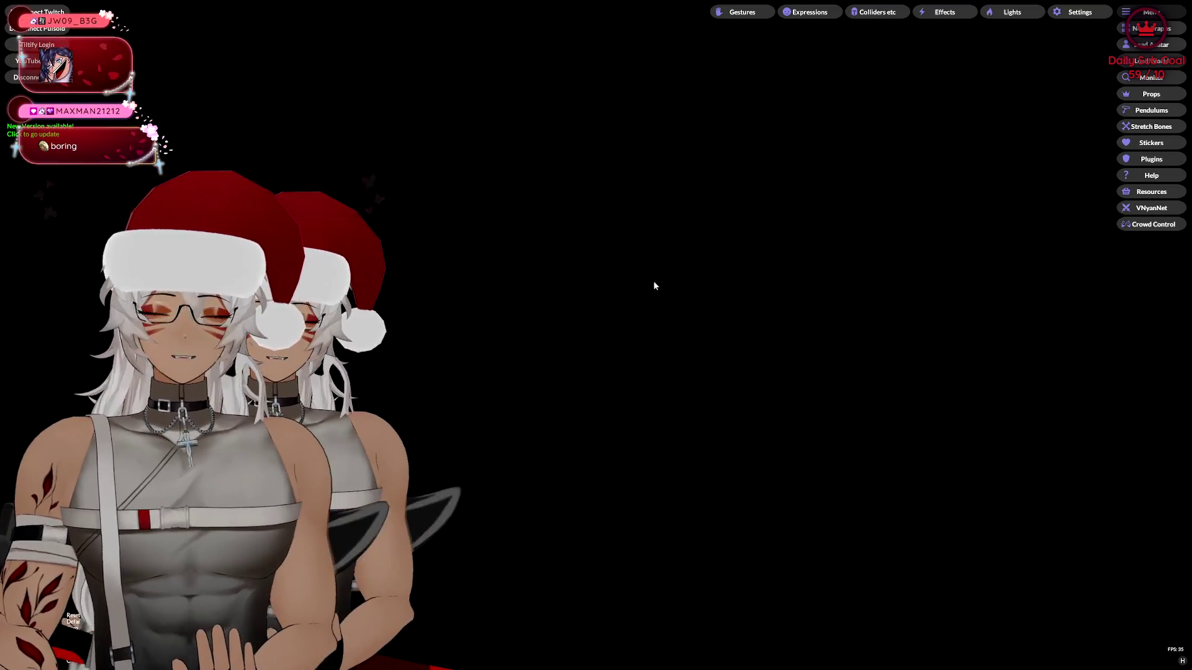
Open the node graph editor and Props list, then select the SantaHat Smooth prop
left_click(1152, 28)
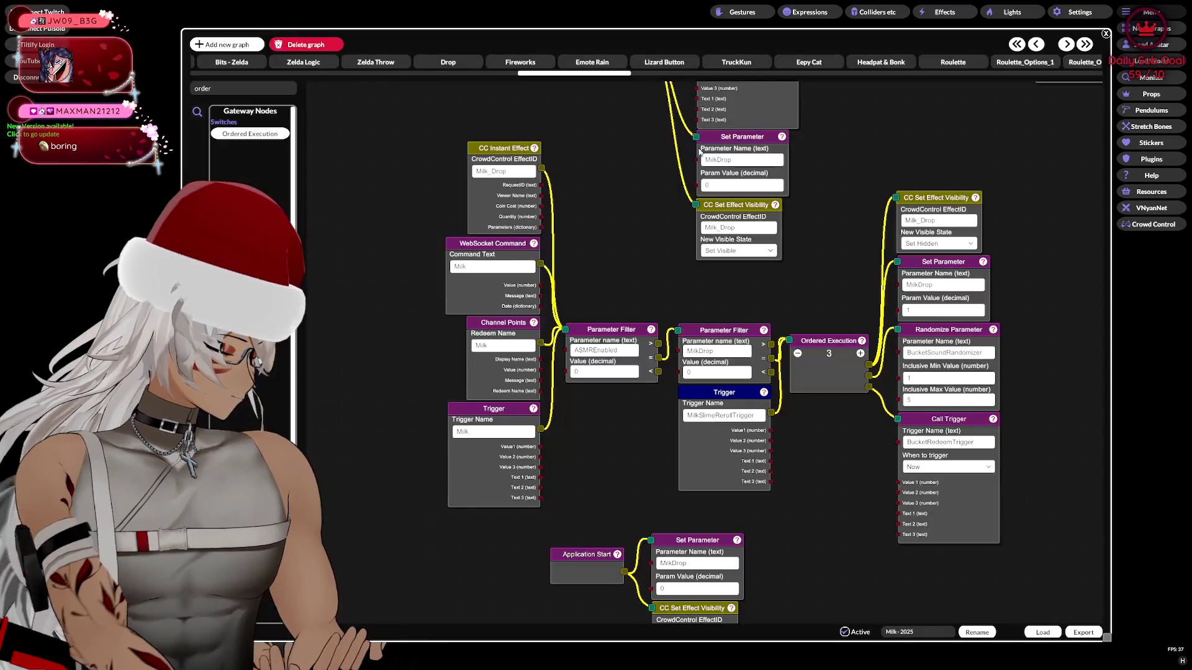
left_click_drag(509, 38, 493, 39)
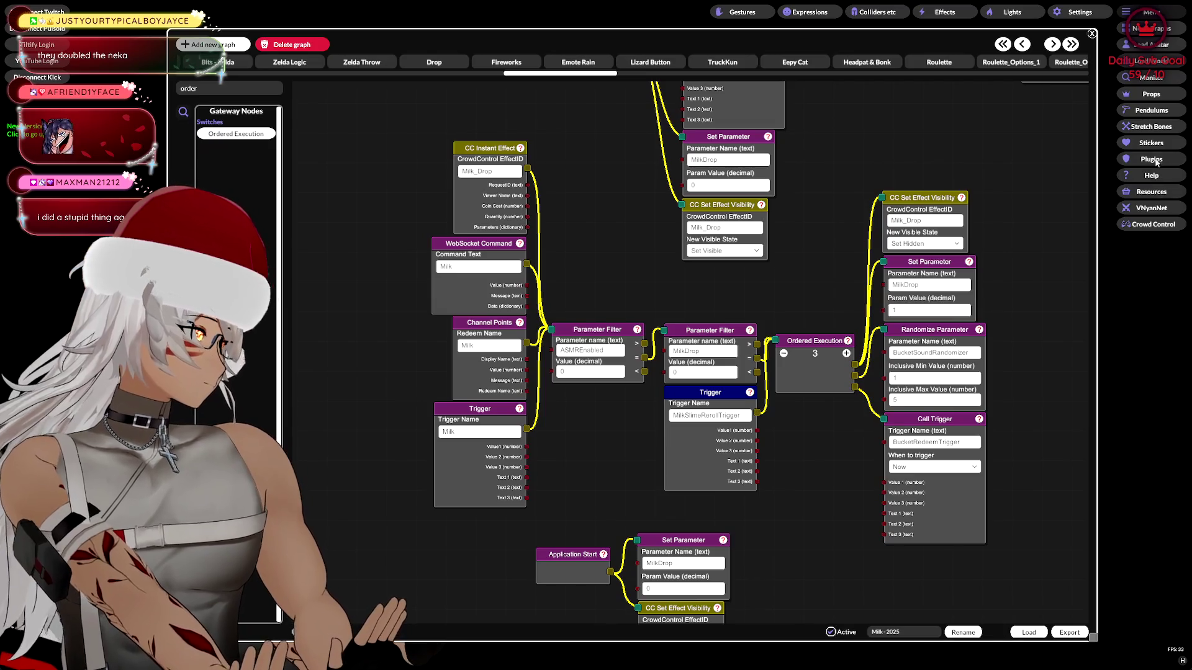
left_click(1151, 95)
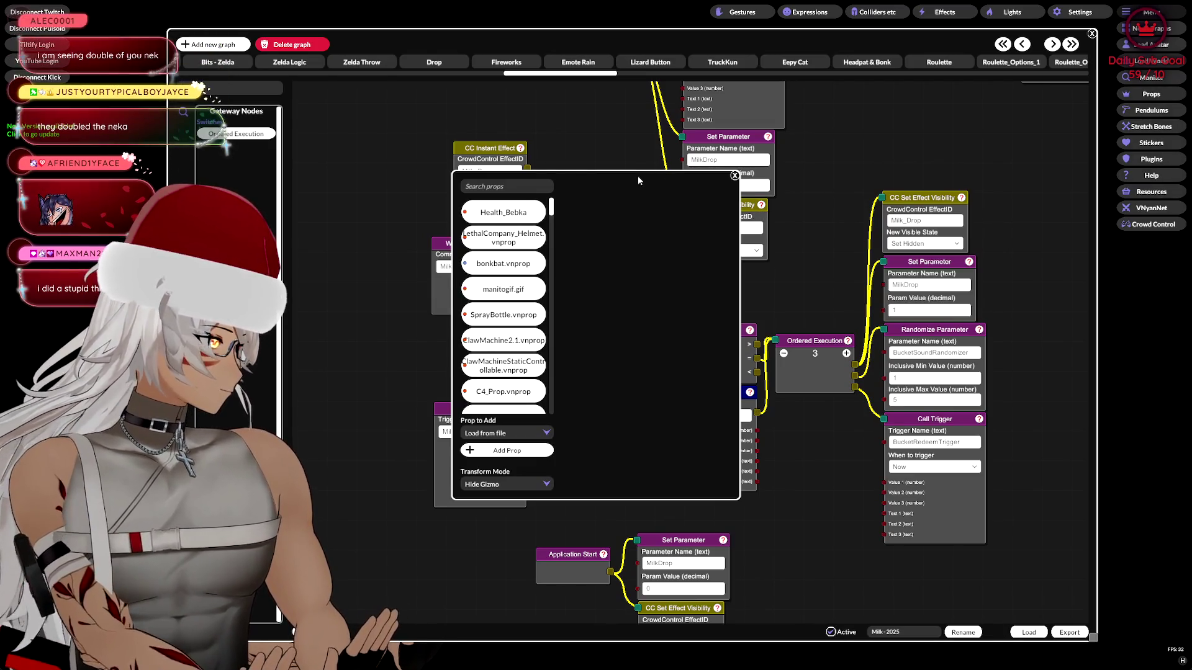
left_click_drag(638, 177, 388, 140)
scroll(249, 396, "down", 10)
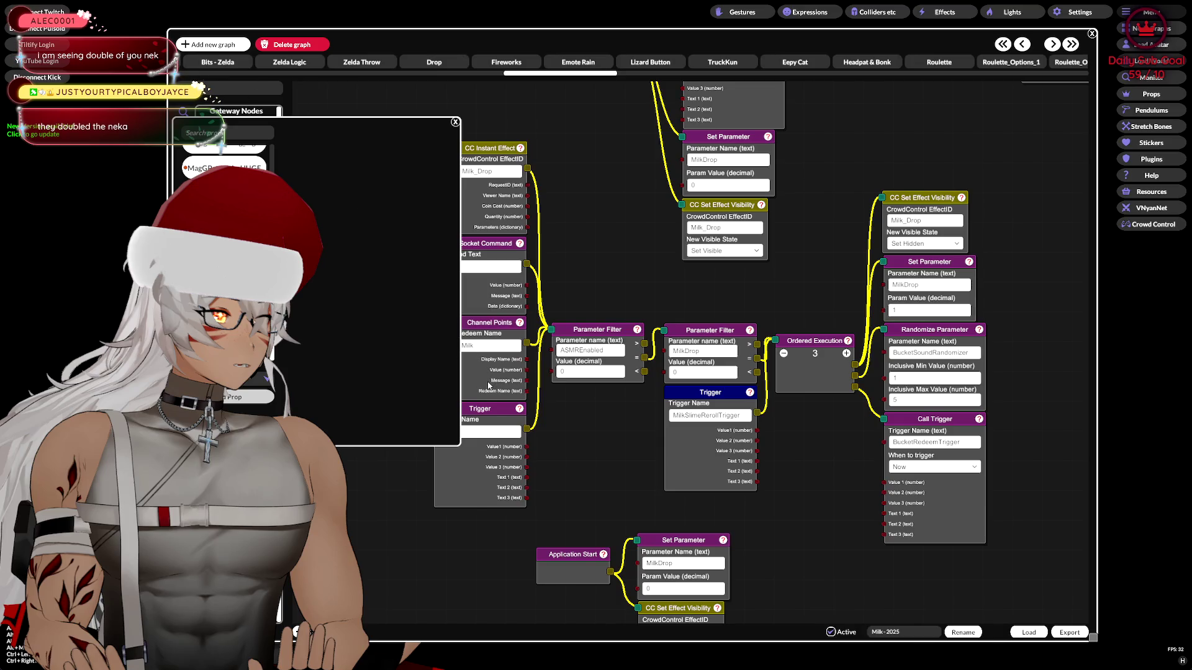
left_click(267, 396)
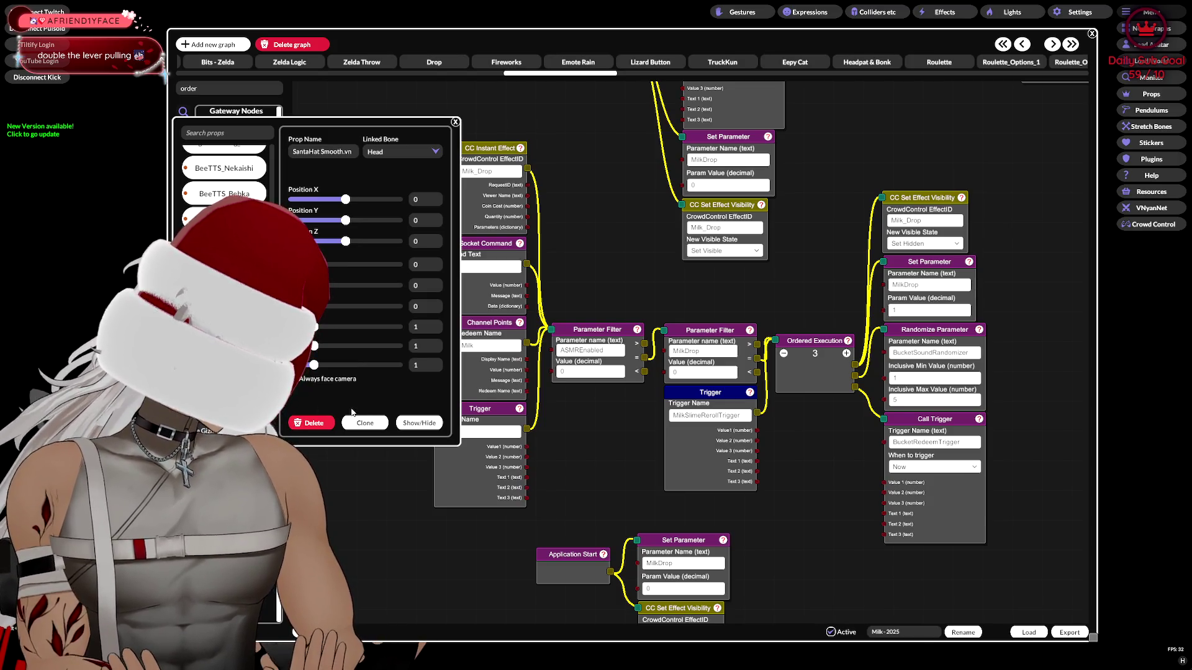
Compare with the Santas Hat.vnprop settings, close the Props panel and scroll the graph tabs
left_click(376, 425)
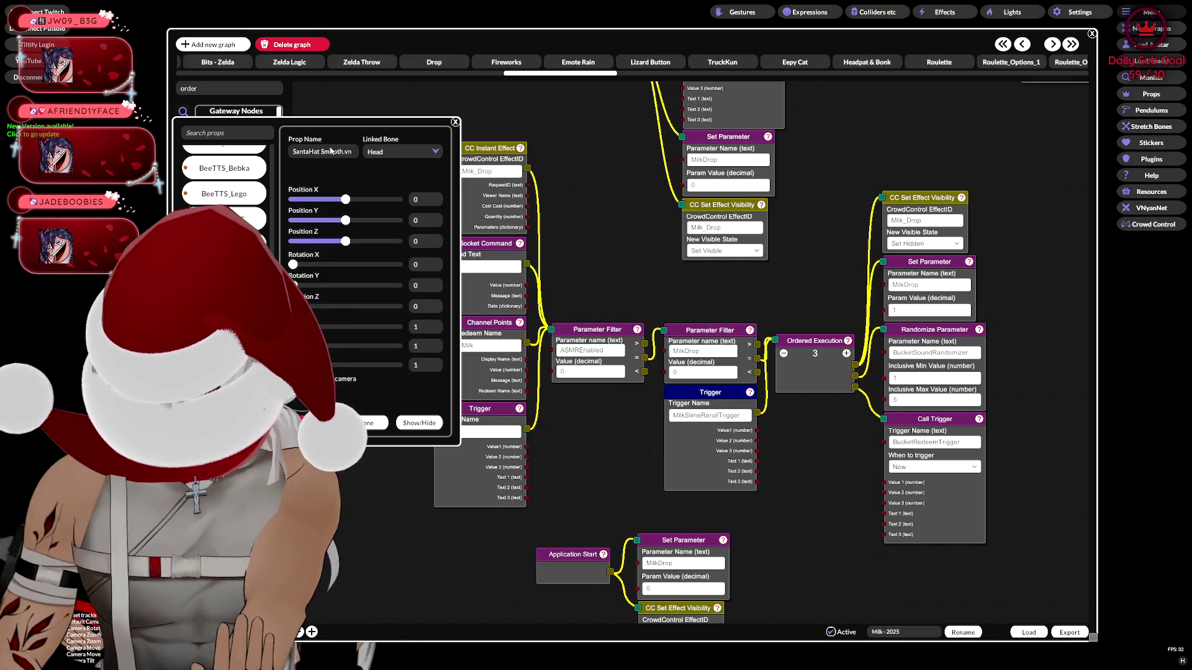
left_click(217, 270)
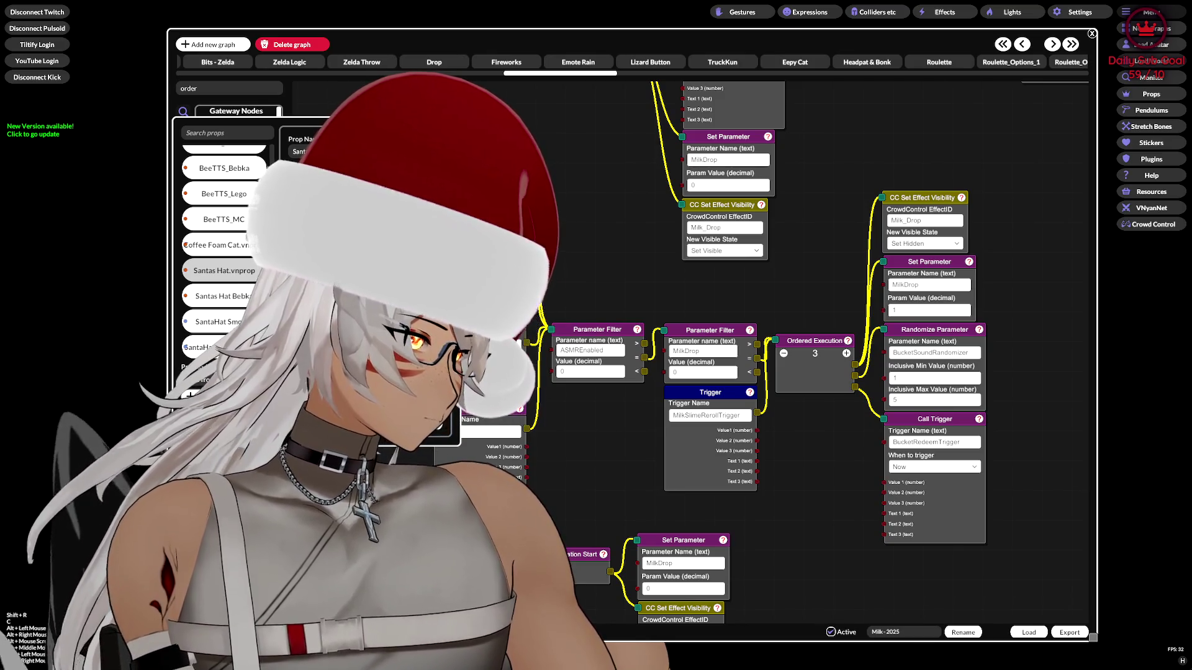
key("Escape")
left_click_drag(545, 73, 205, 78)
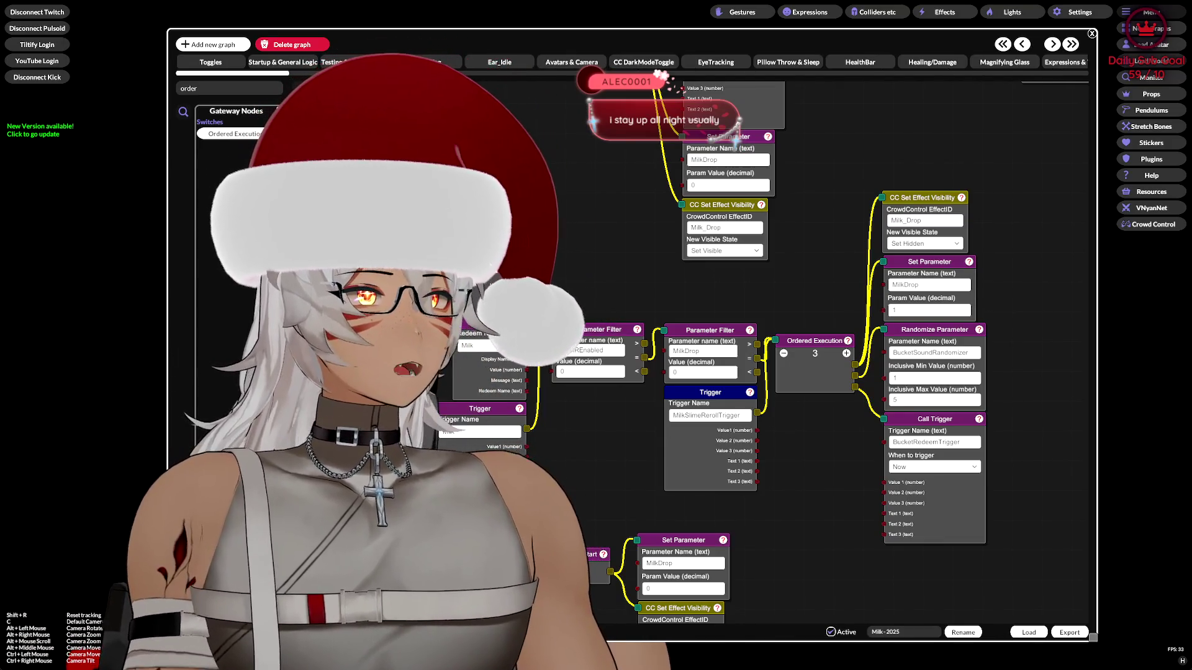
Switch the first hat Toggle Prop node to SantaHat Smooth Bebka
scroll(807, 62, "down", 3)
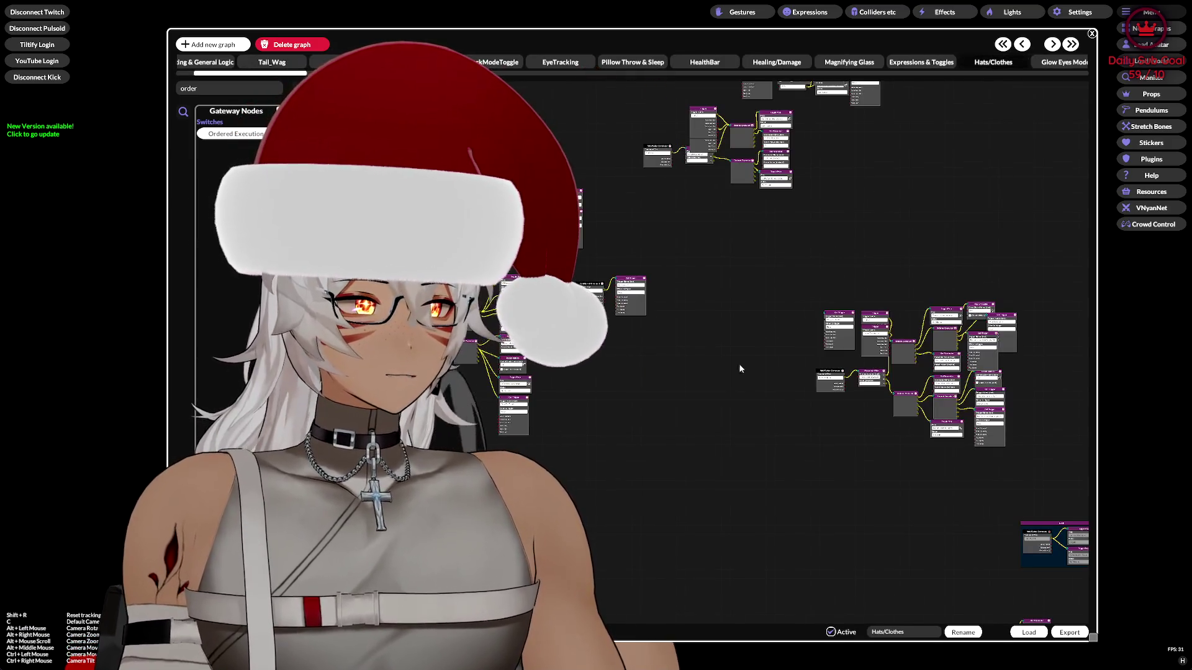
scroll(833, 180, "up", 10)
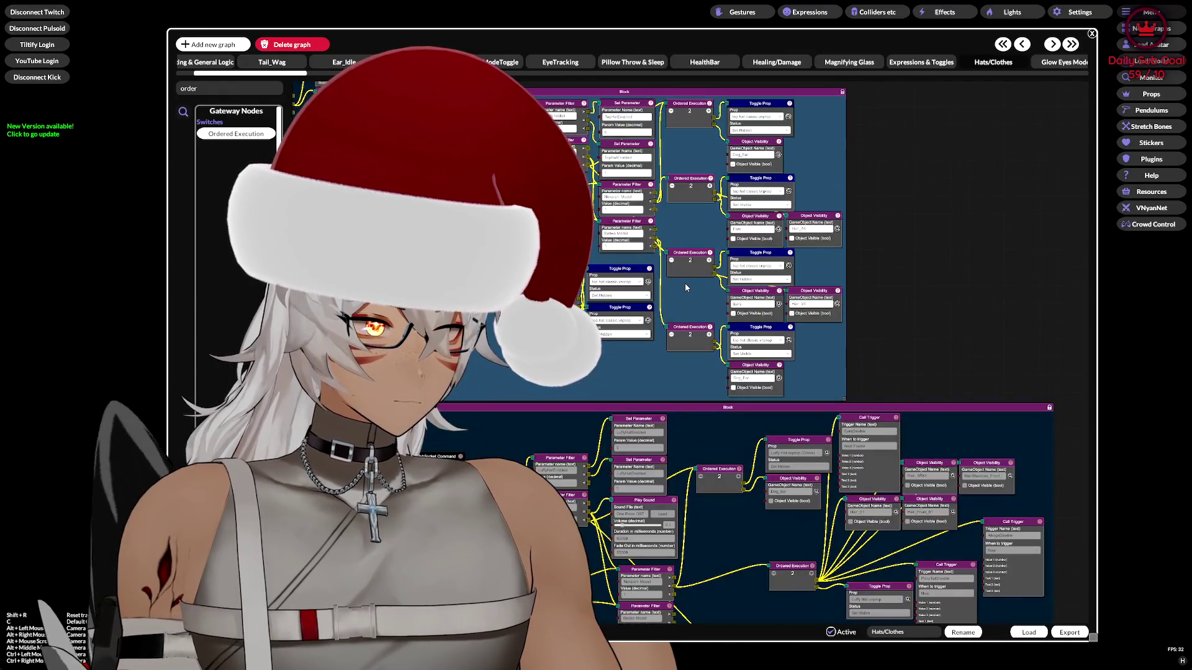
left_click_drag(824, 289, 847, 253)
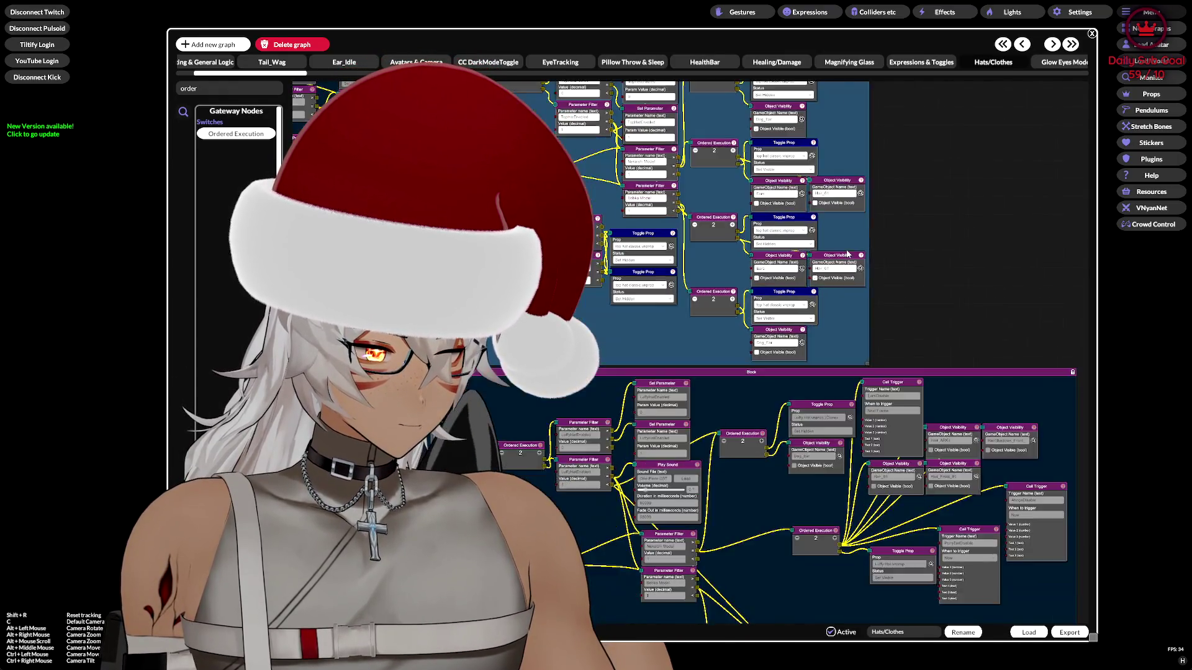
scroll(842, 337, "down", 4)
scroll(815, 441, "up", 6)
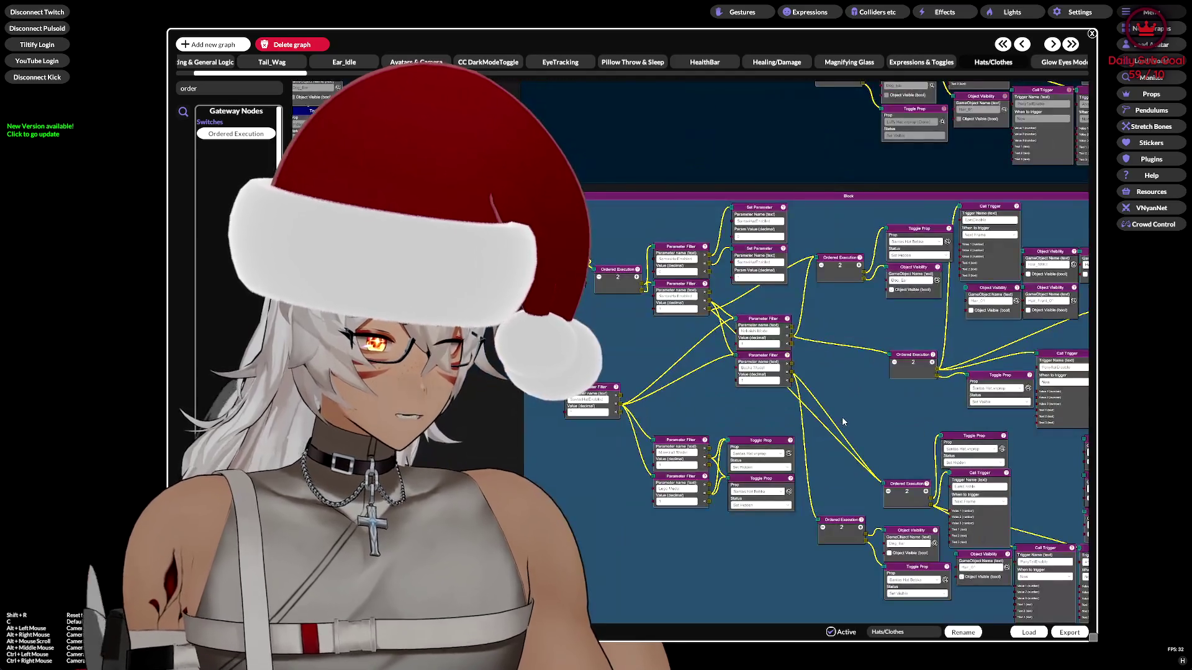
scroll(843, 411, "up", 2)
scroll(738, 389, "up", 3)
mouse_move(777, 336)
left_mouse_down()
mouse_move(705, 378)
mouse_move(702, 398)
left_mouse_up()
left_click(726, 227)
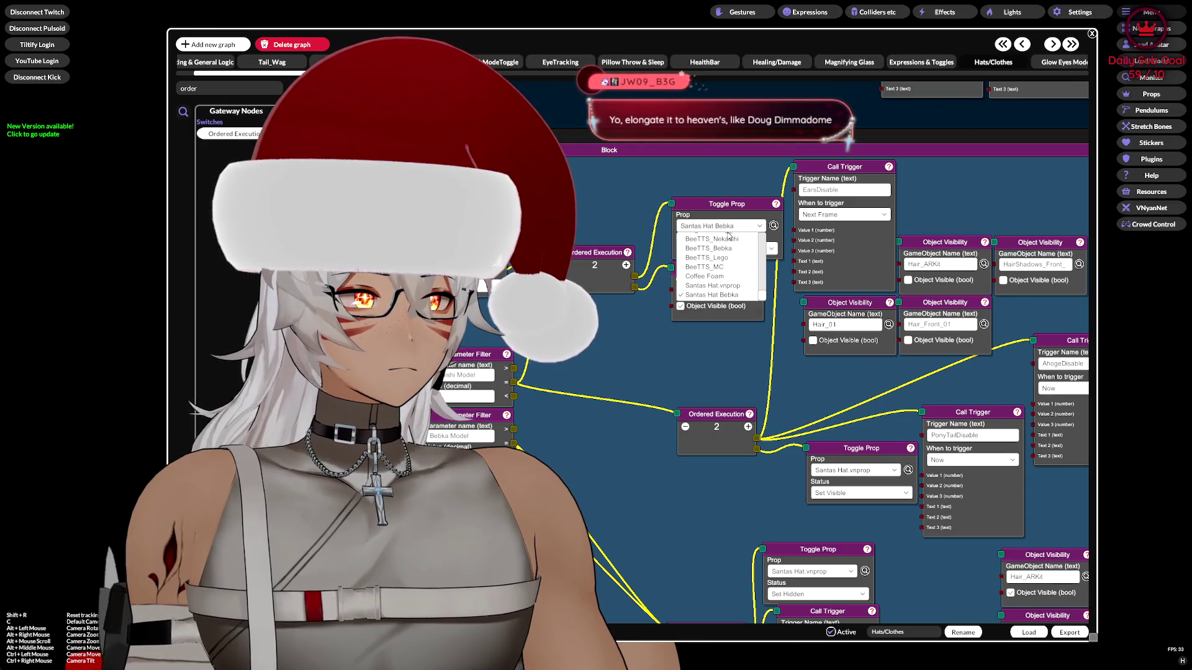
scroll(753, 295, "down", 1)
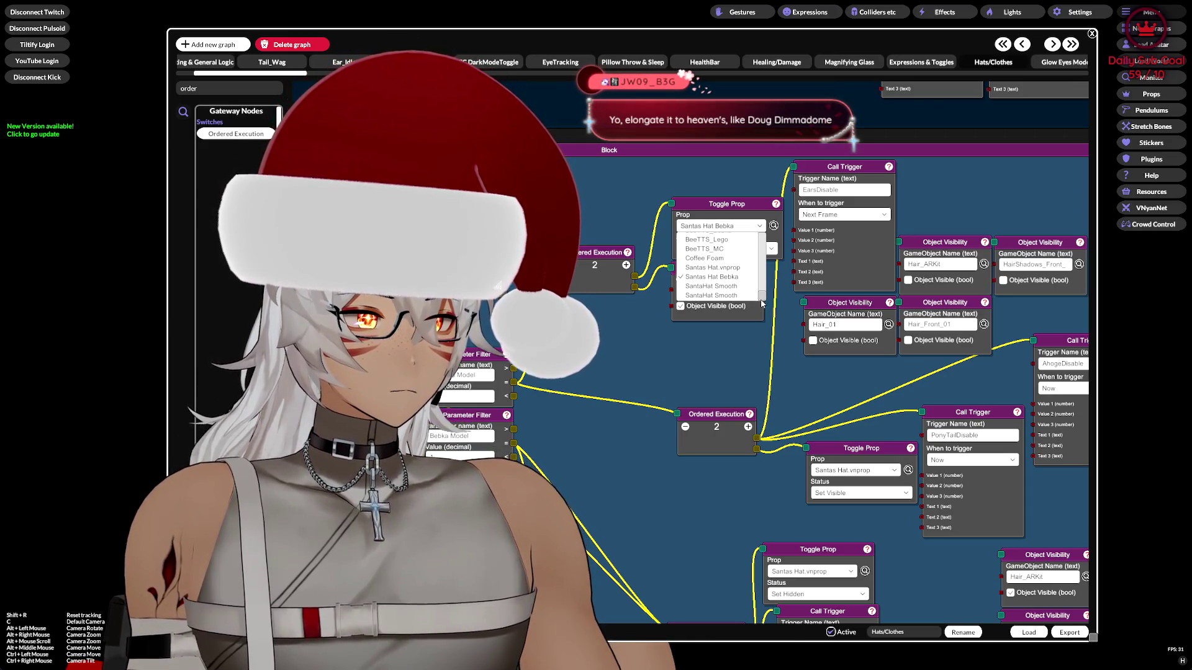
left_click(739, 296)
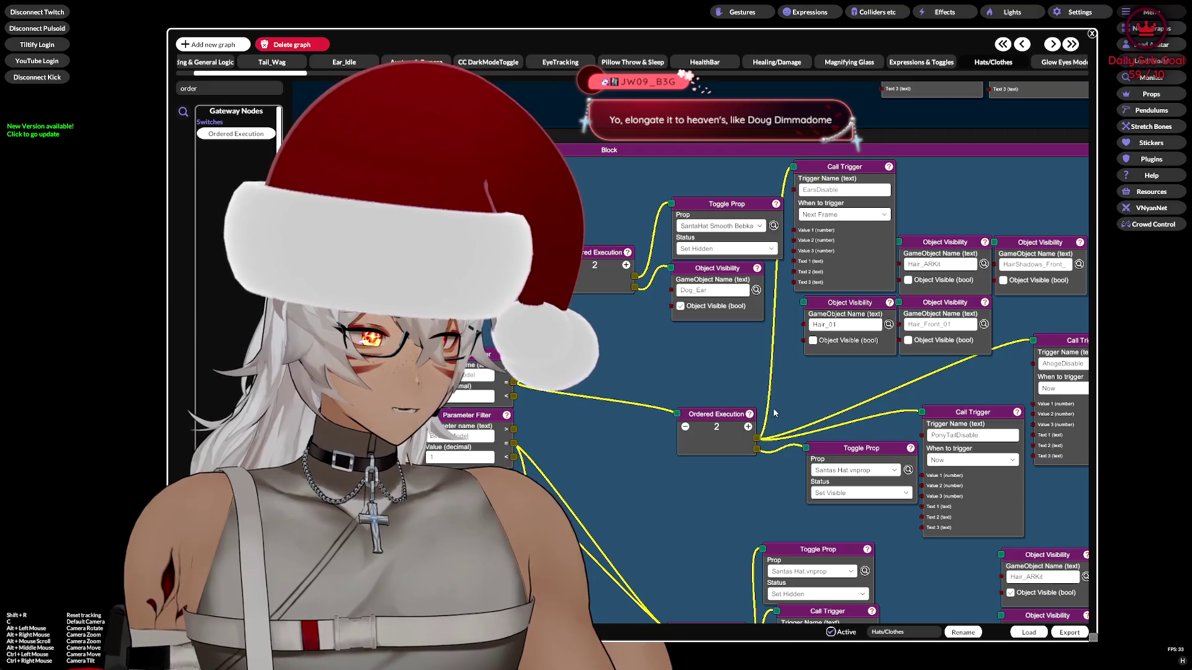
Swap the Santas Hat toggles to SantaHat Smooth and the Bebka toggle to SantaHat Smooth Bebka
left_click(844, 470)
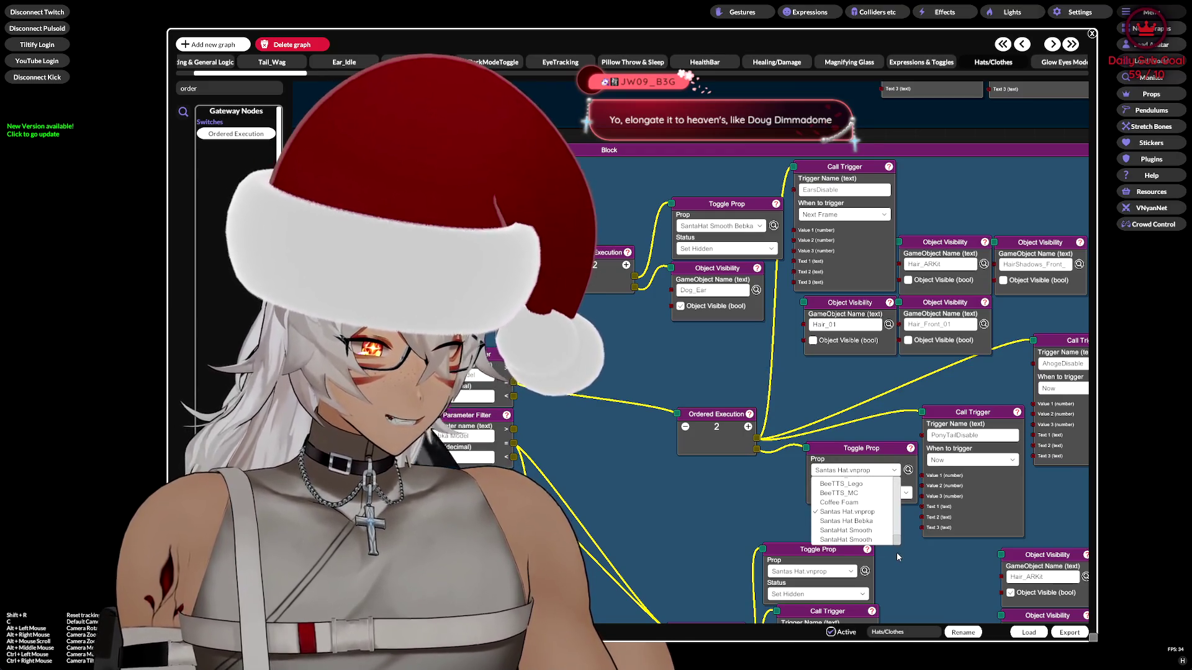
left_click(867, 531)
scroll(811, 265, "down", 6)
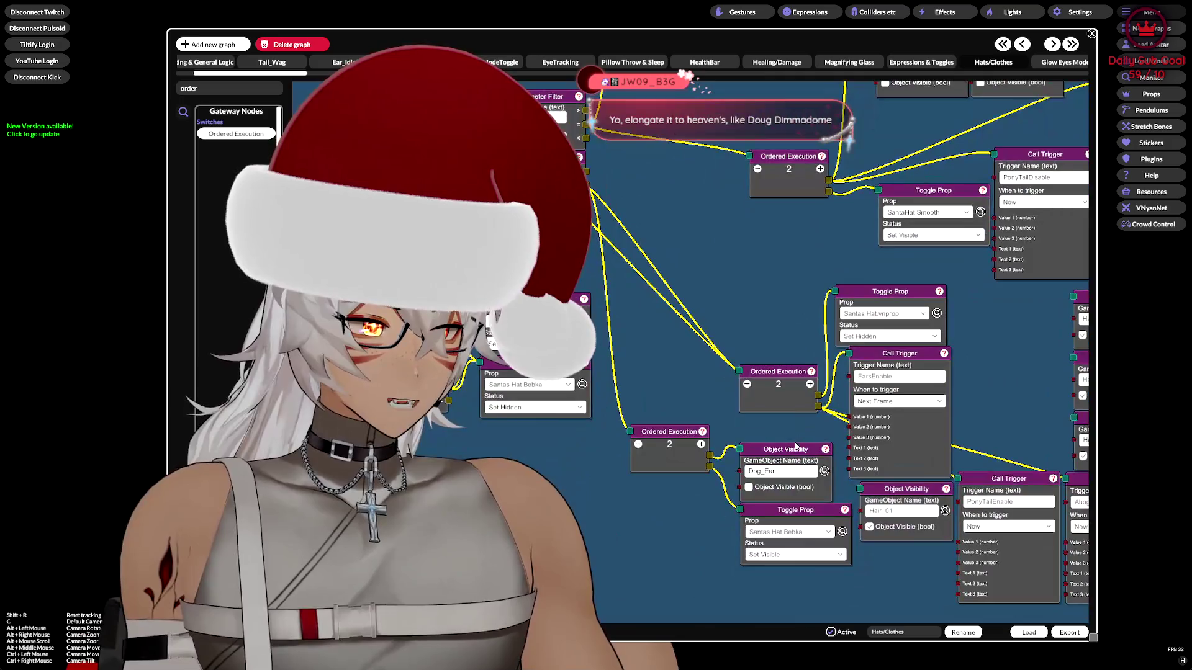
scroll(789, 341, "down", 1)
left_click(785, 413)
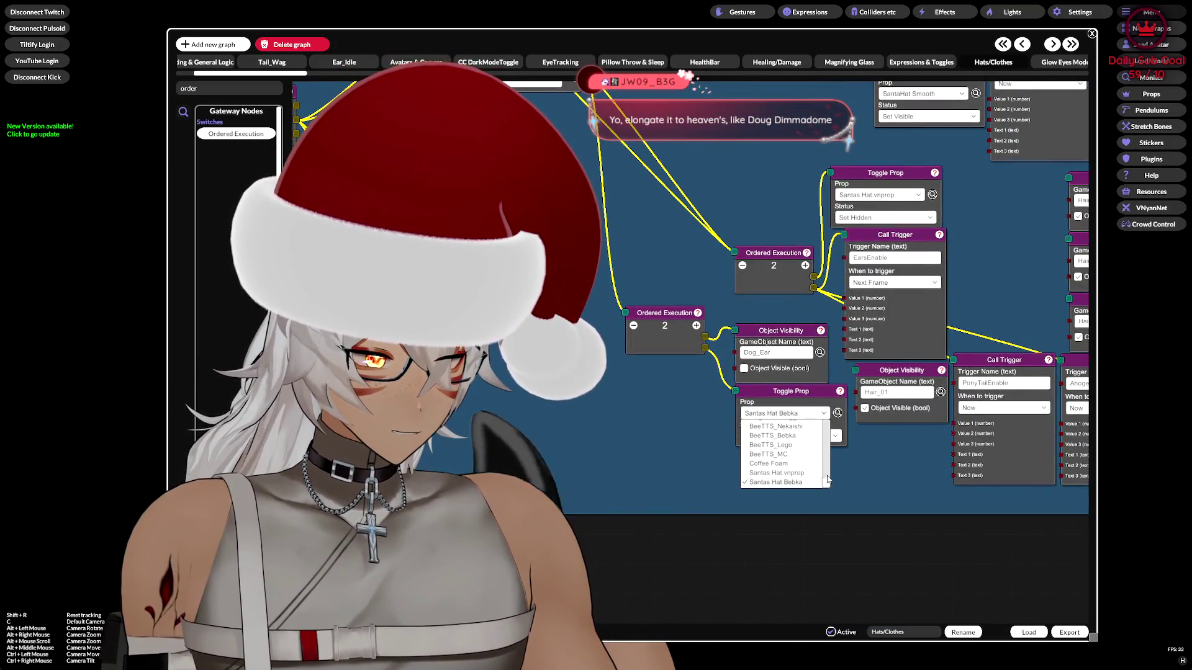
left_click(776, 484)
scroll(842, 489, "up", 1)
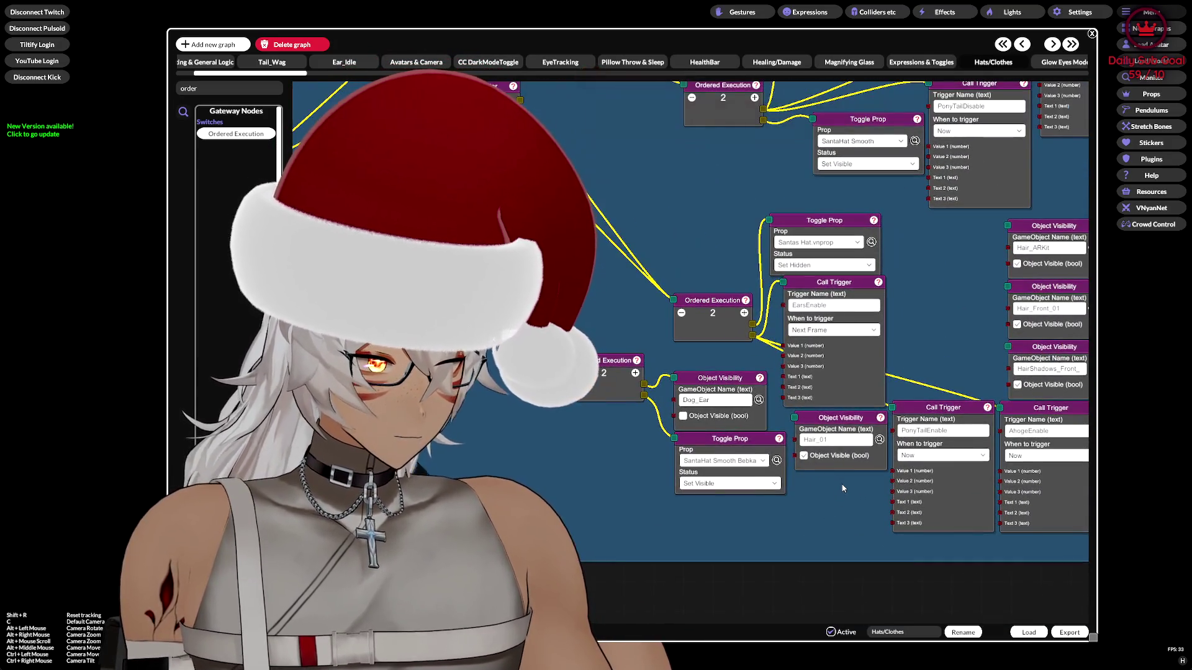
left_click(816, 243)
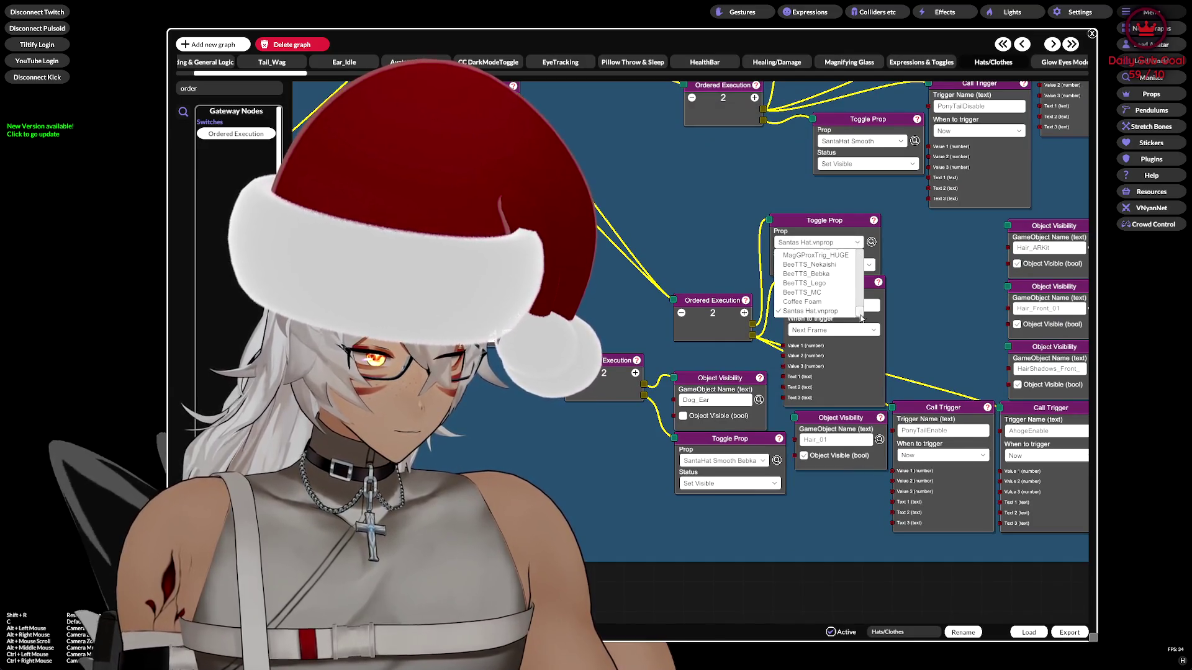
left_click(831, 306)
Set the Minecraft-model toggle to SantaHat Smooth and the Lego-model toggle to SantaHat Smooth Bebka
right_click(770, 197)
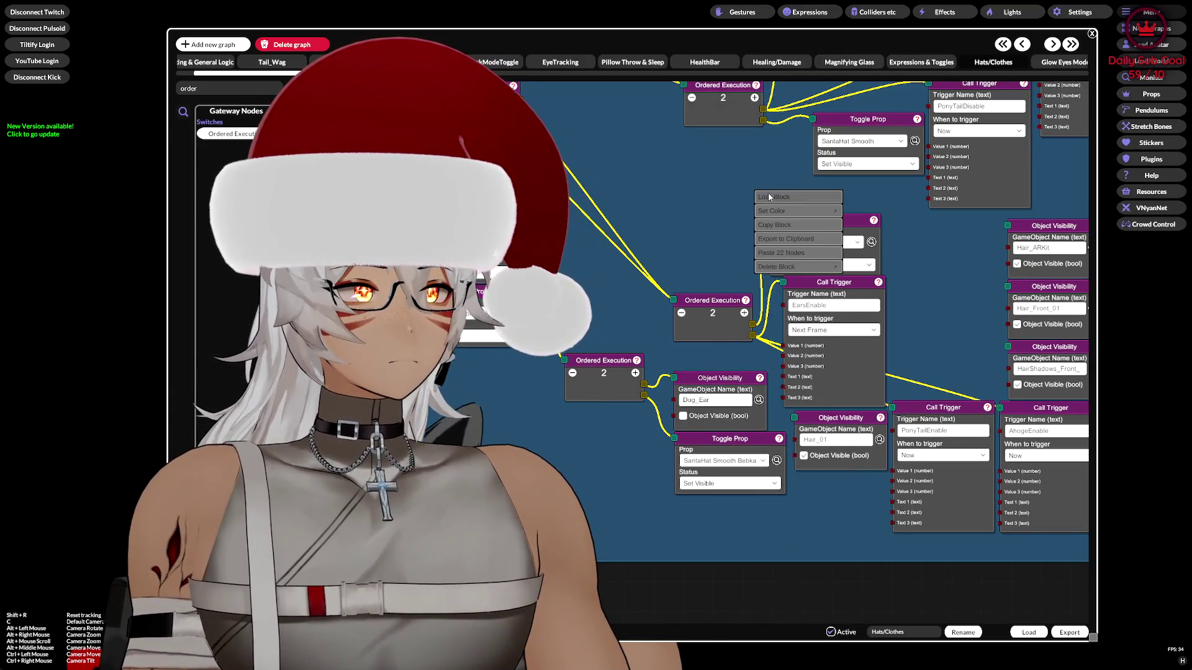
left_click(687, 196)
scroll(767, 270, "down", 5)
scroll(767, 270, "up", 3)
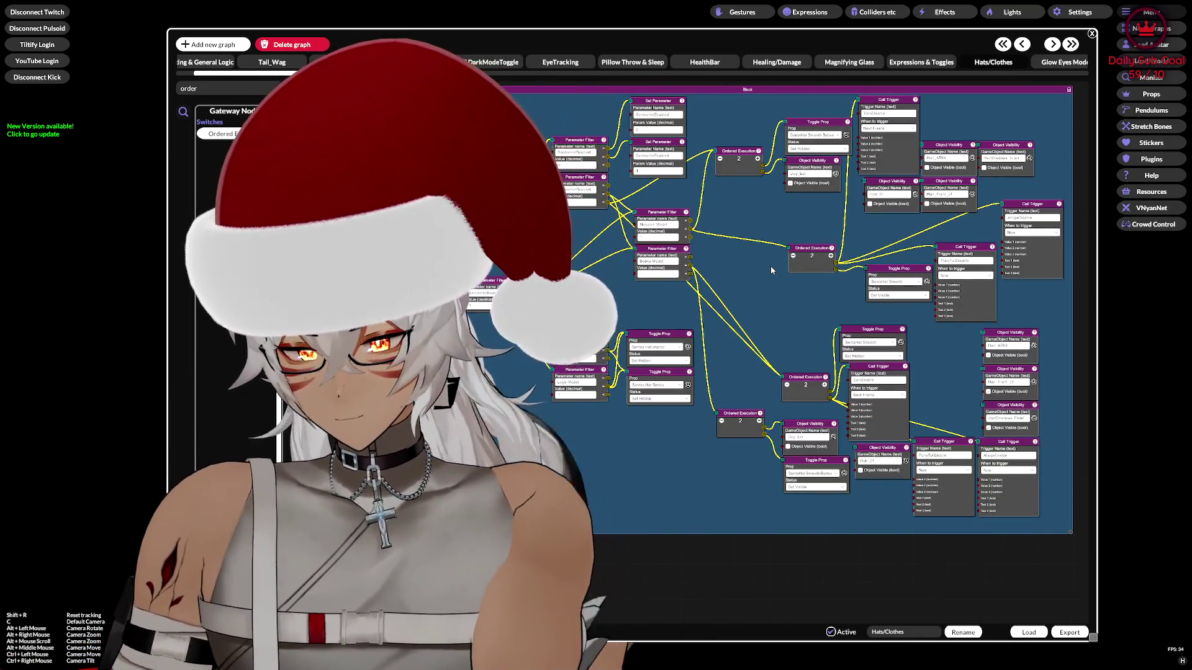
scroll(877, 293, "up", 3)
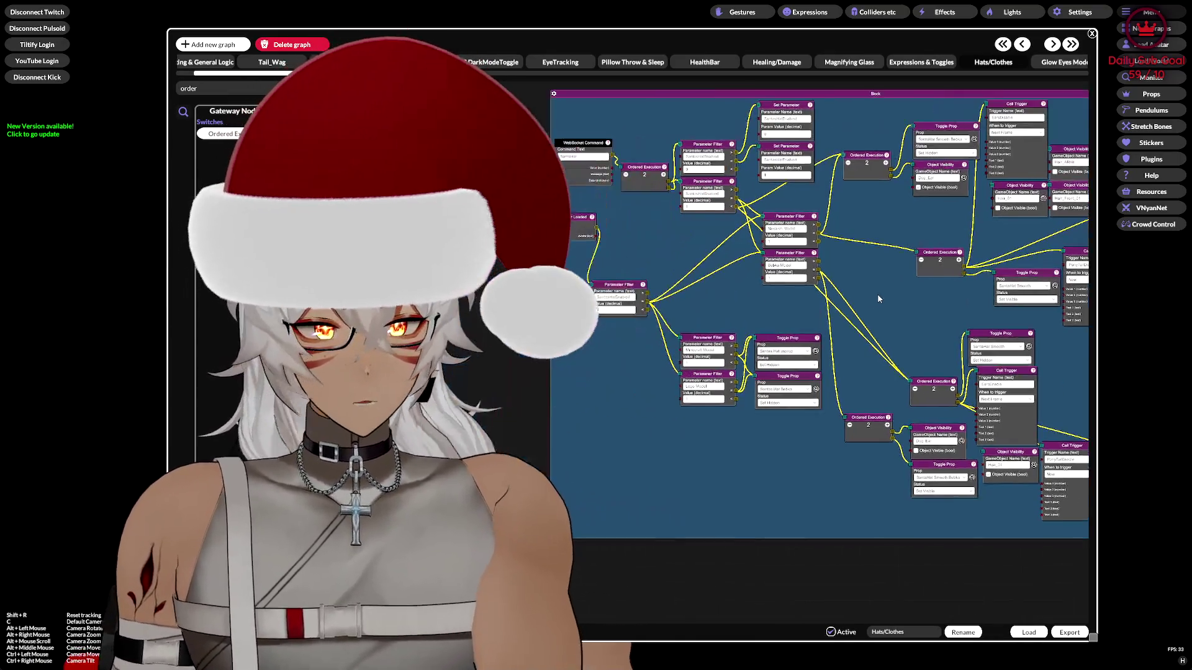
left_click(799, 348)
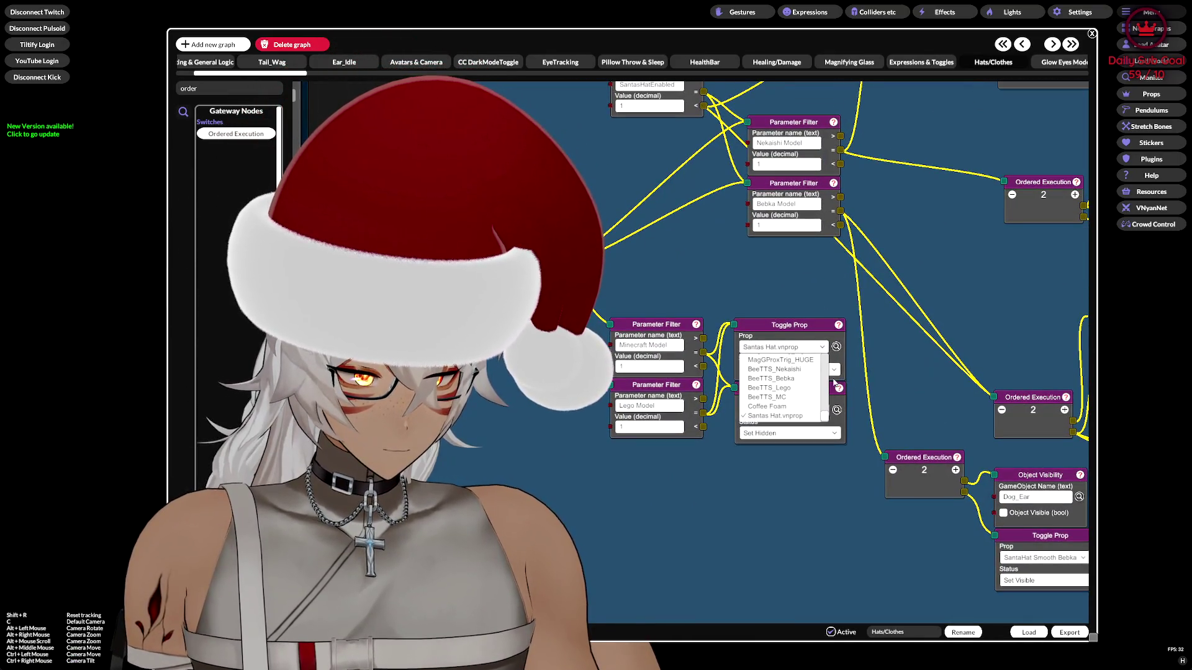
scroll(824, 412, "down", 1)
left_click(807, 416)
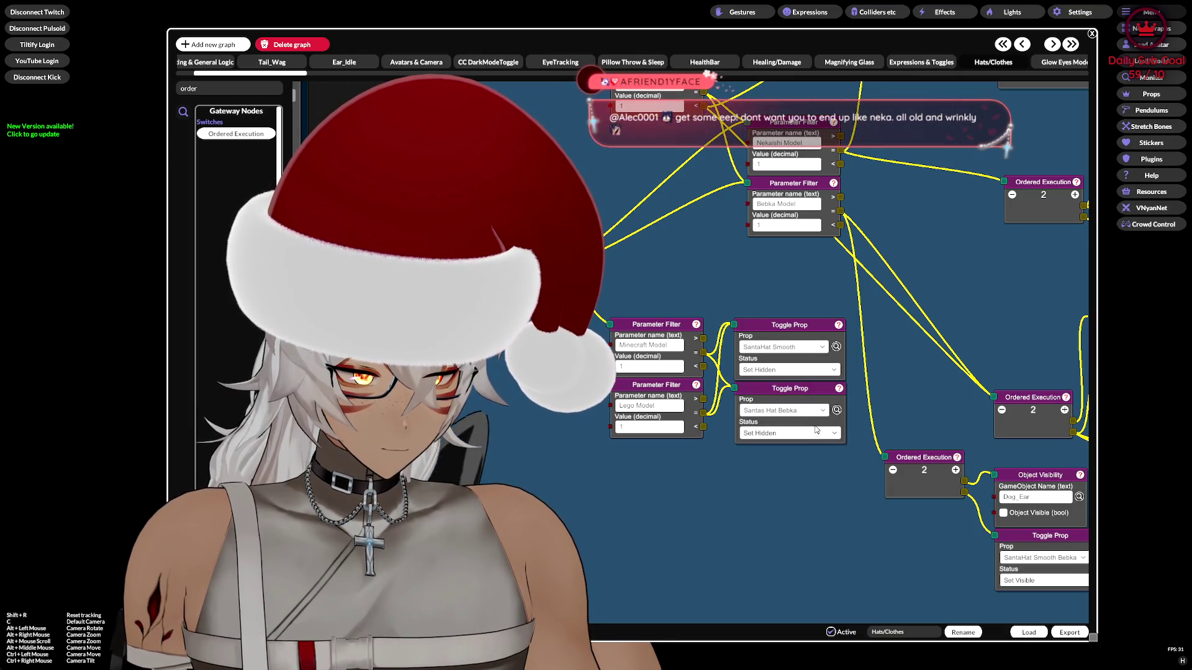
left_click(809, 414)
scroll(820, 478, "down", 1)
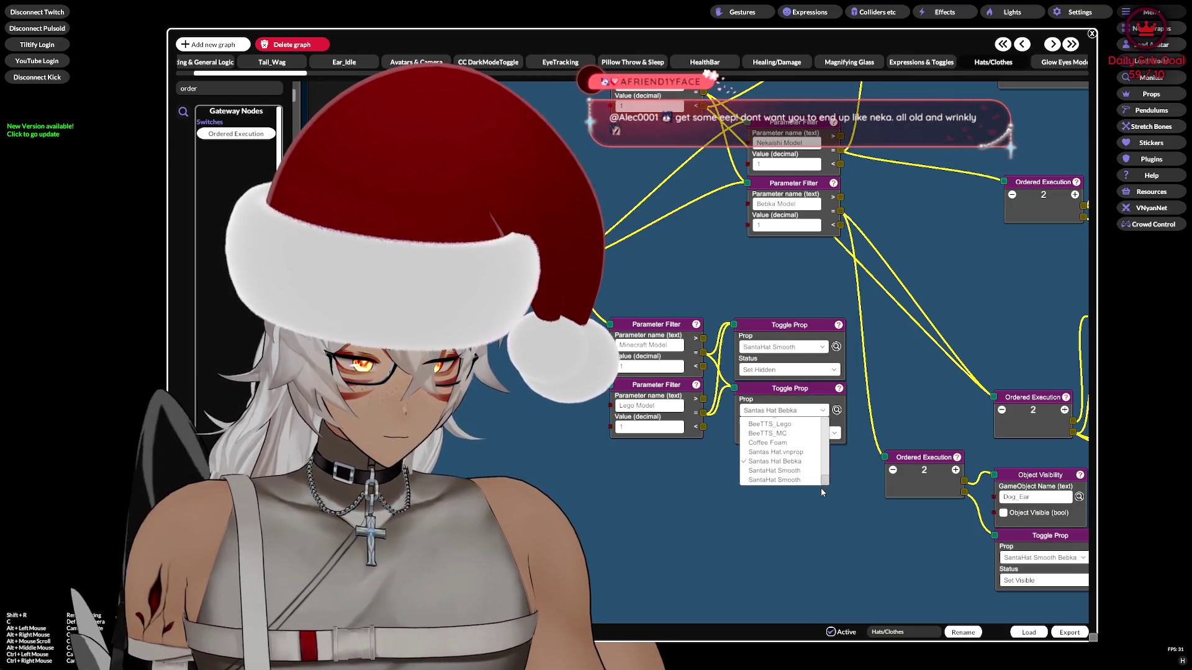
left_click(788, 481)
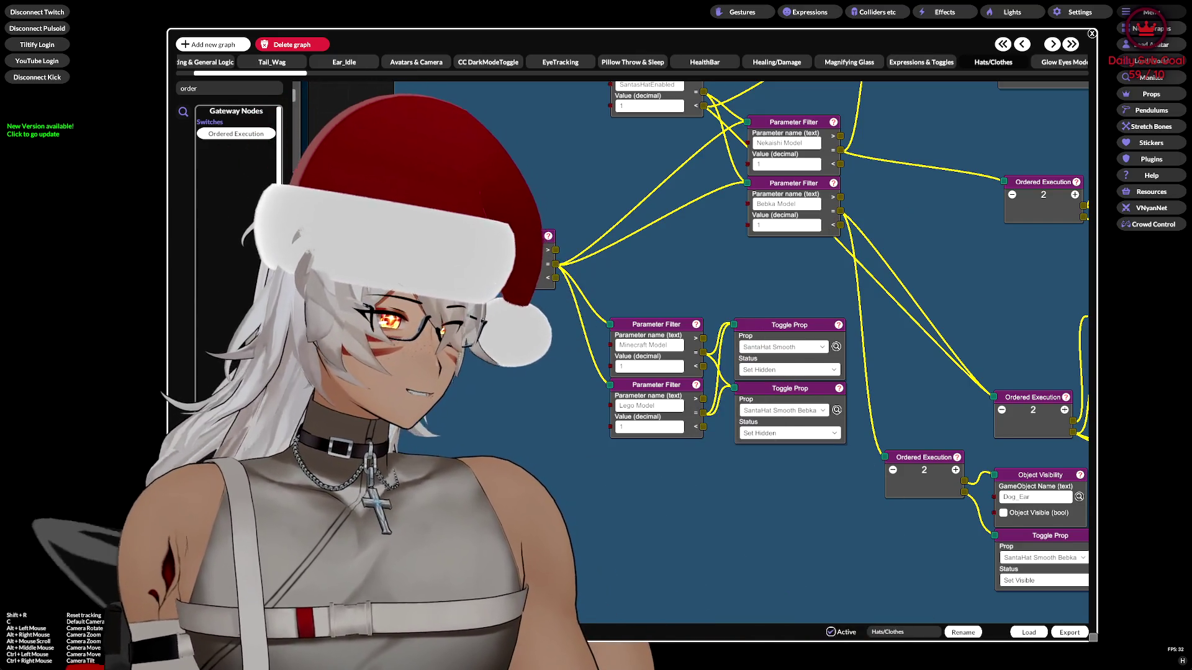
right_click(908, 134)
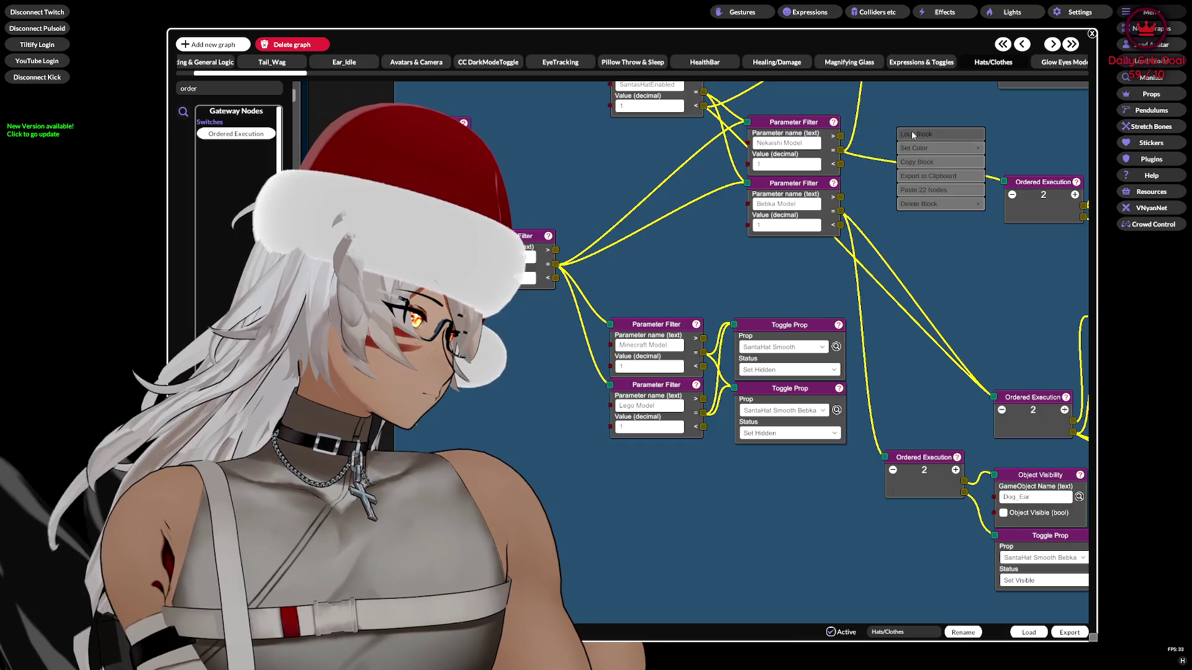
Lock the node block, close the node graph, and view the Santas Hat Bebka prop's settings
left_click(913, 134)
key("Escape")
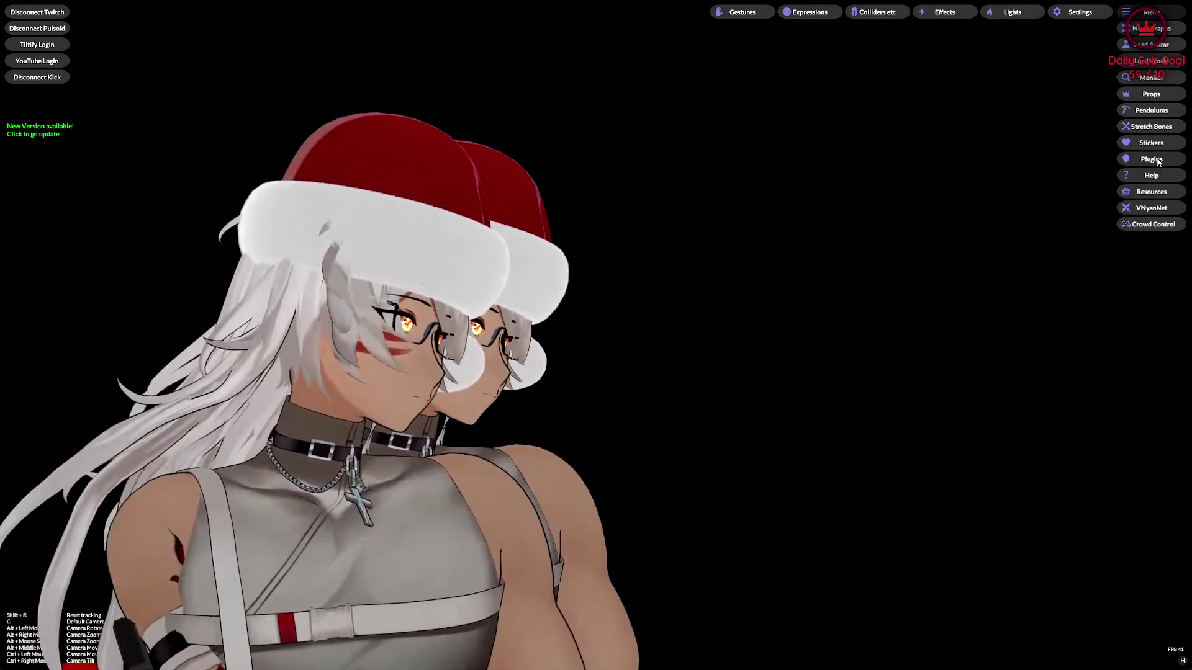
left_click(1153, 95)
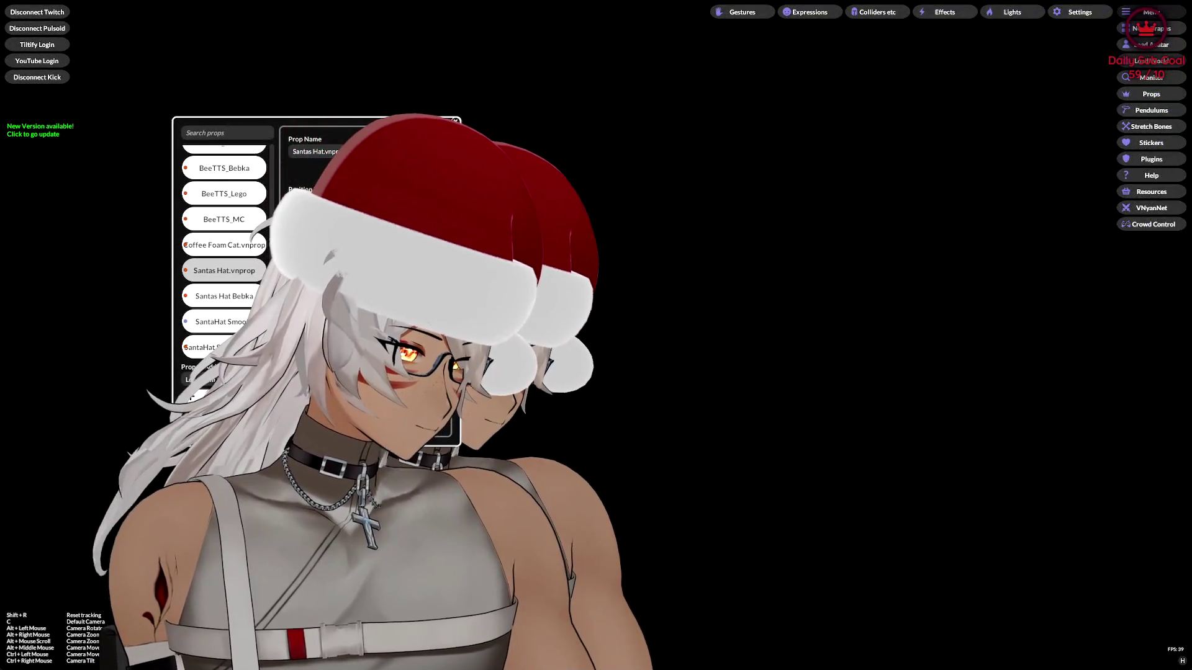
left_click(245, 298)
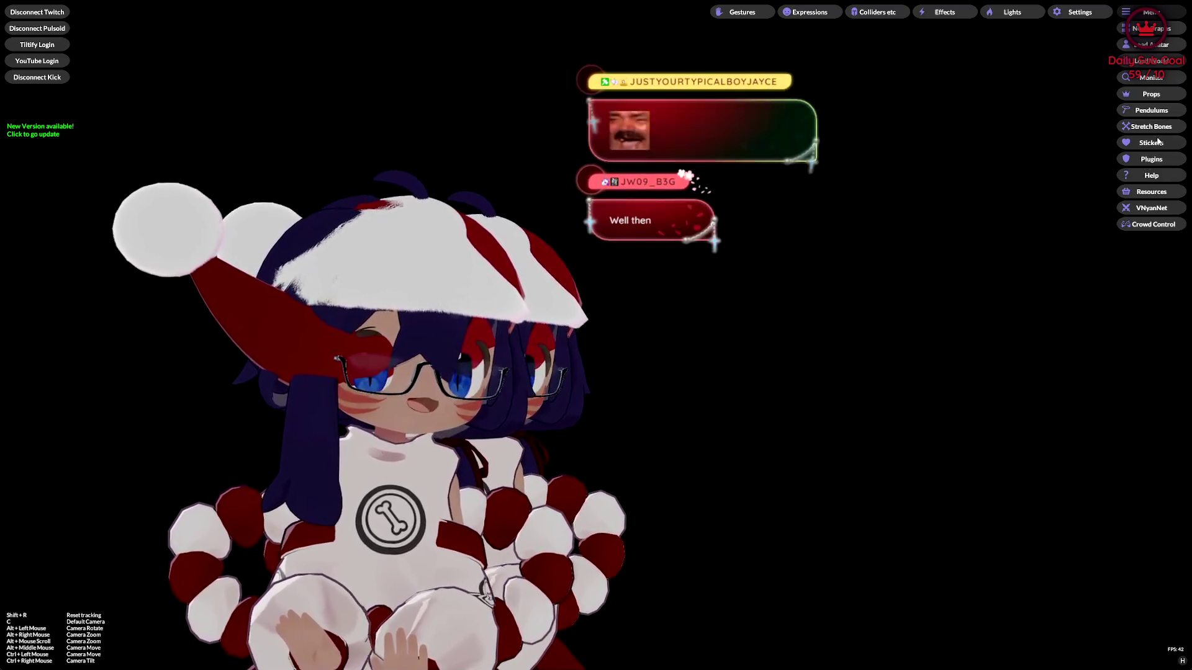
Bring back the Hats/Clothes node graph with the Props list open beside it
left_click(1142, 29)
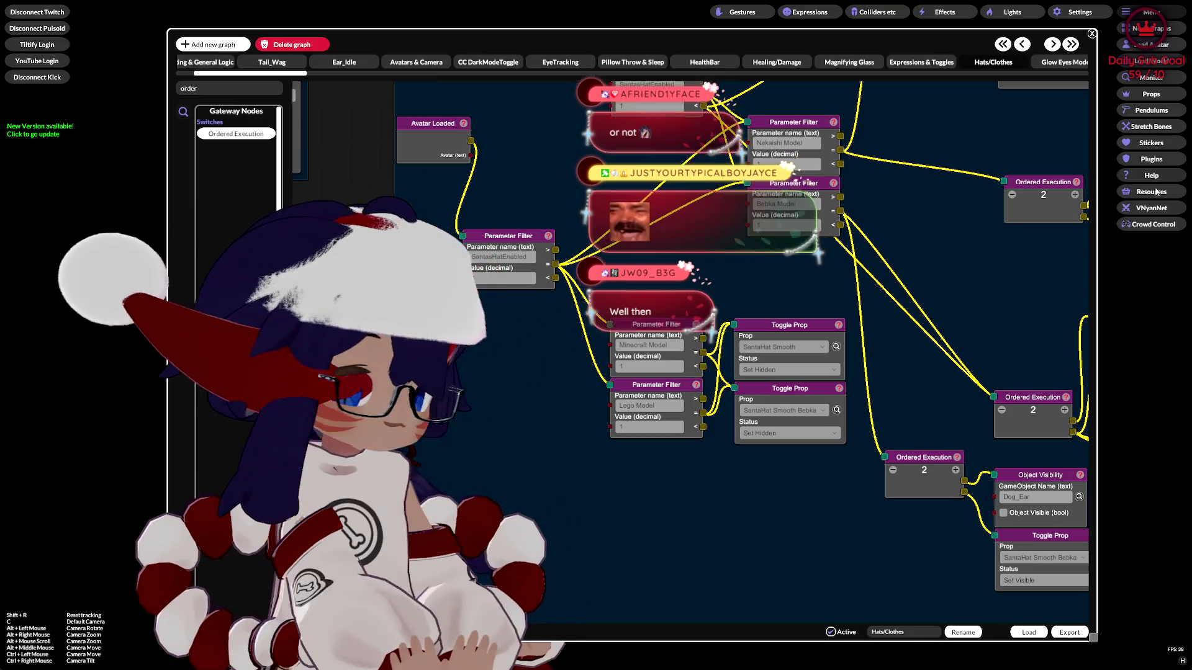
left_click(1151, 94)
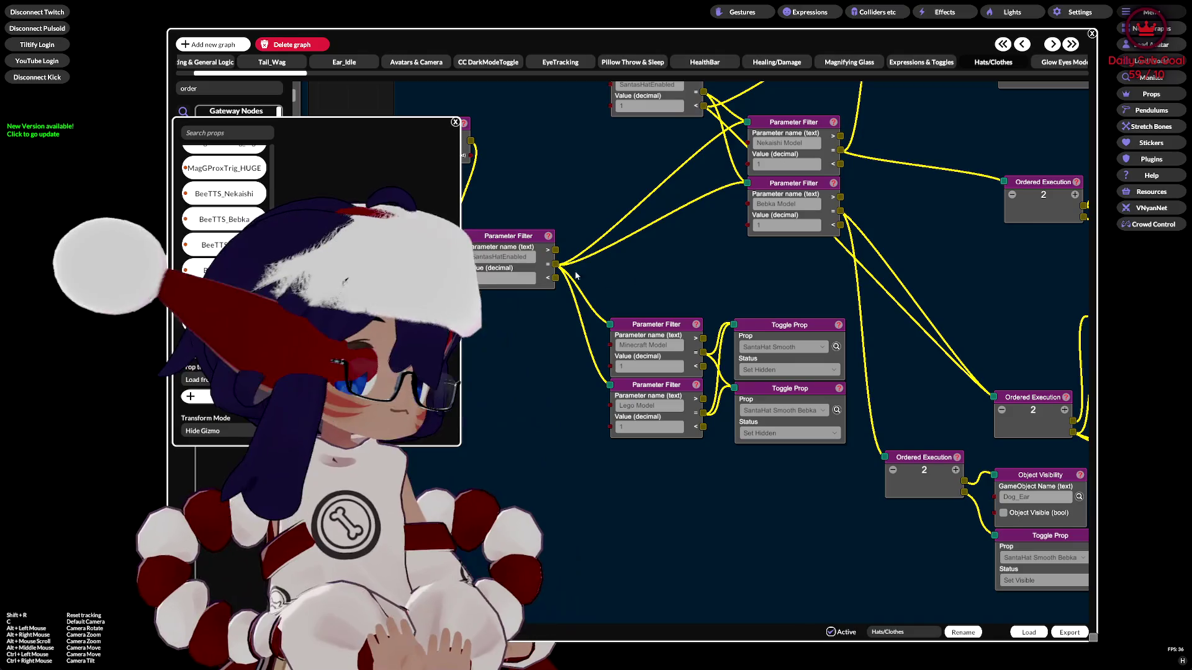
Confirm the SantaHat Smooth prop is linked to the Head bone, then open the Misc settings
left_click(205, 348)
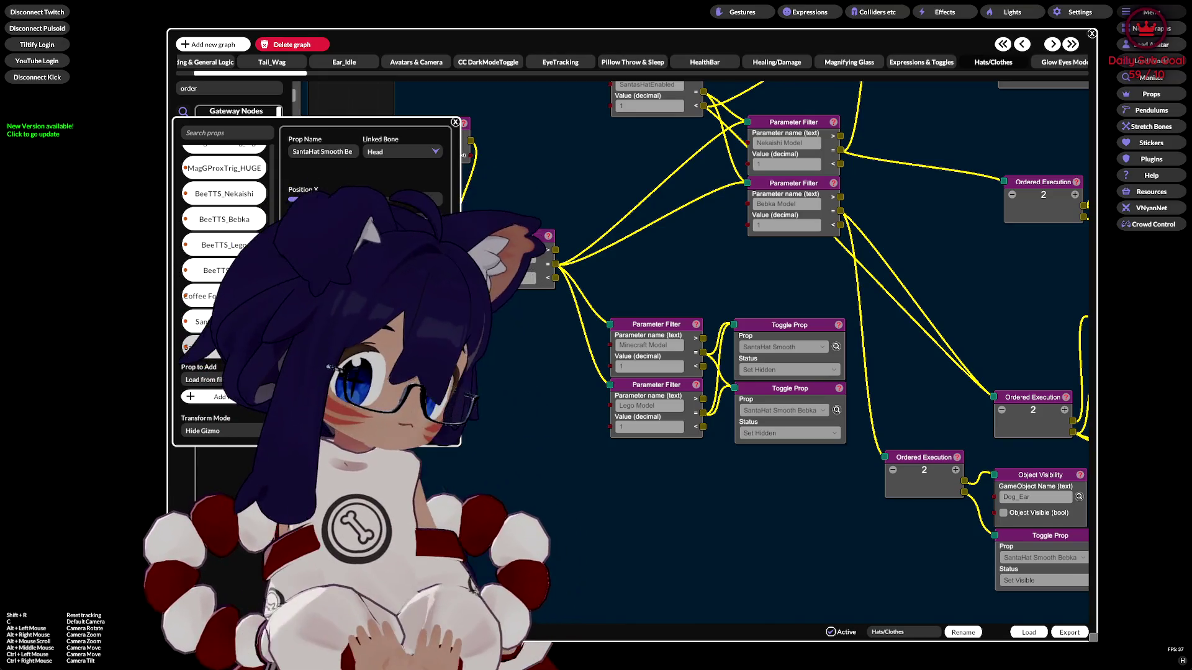
left_click(455, 122)
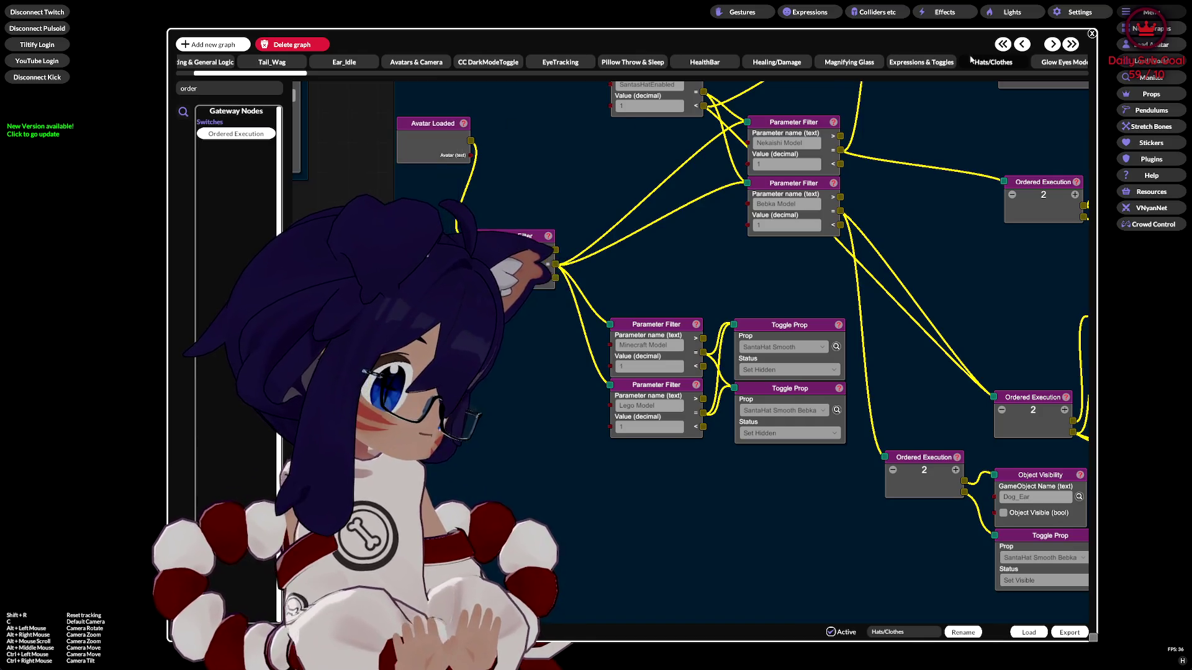
left_click(1076, 18)
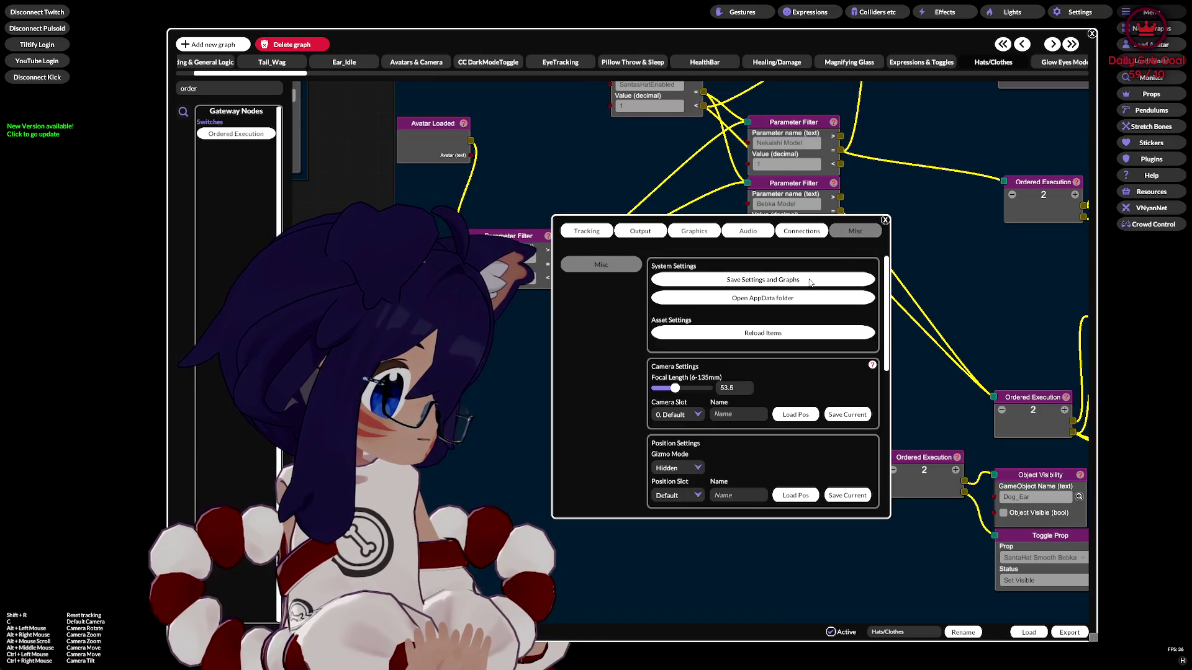
Close the Settings window and the node graph editor, back to the main avatar view
left_click(885, 220)
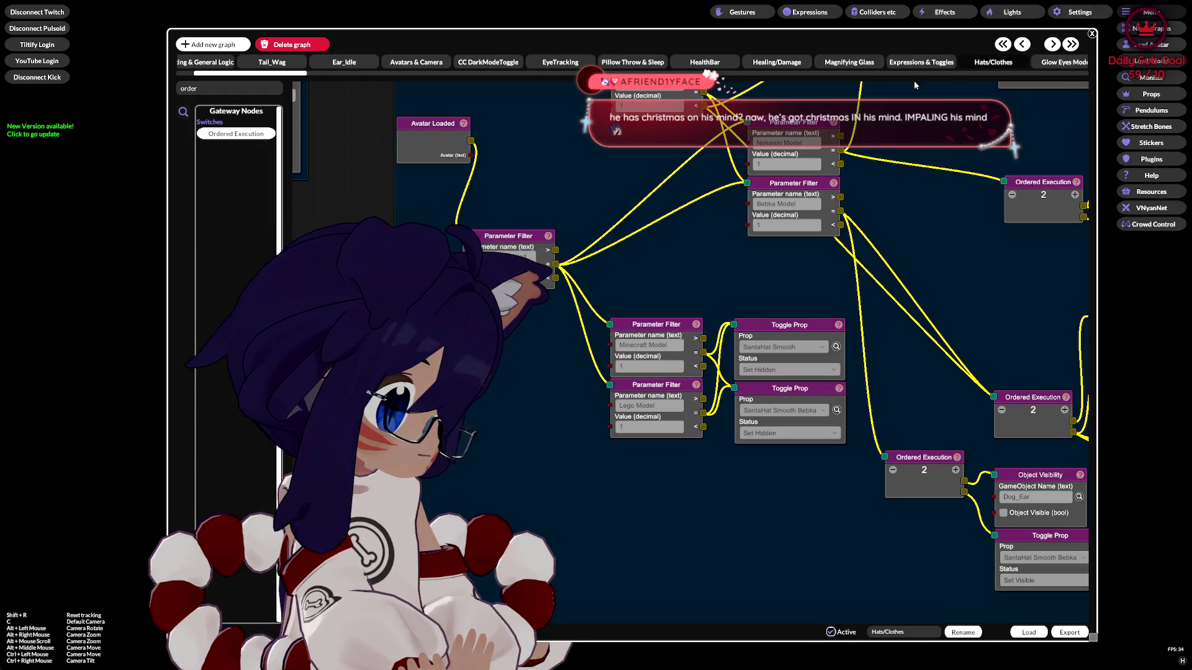
key("Escape")
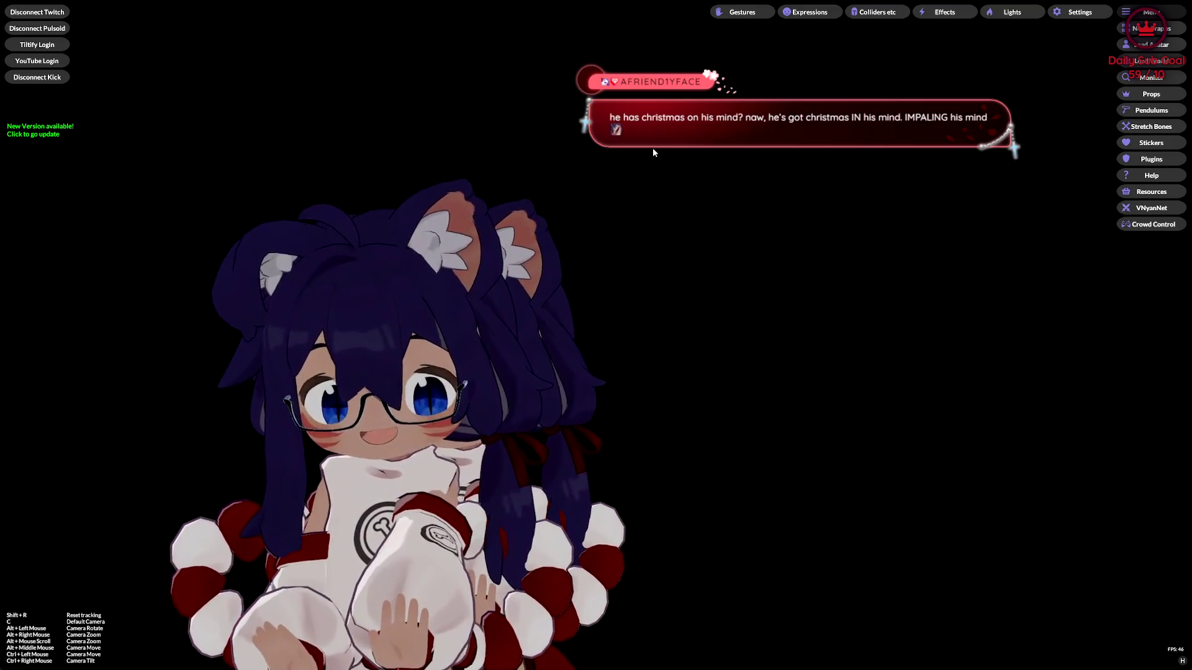